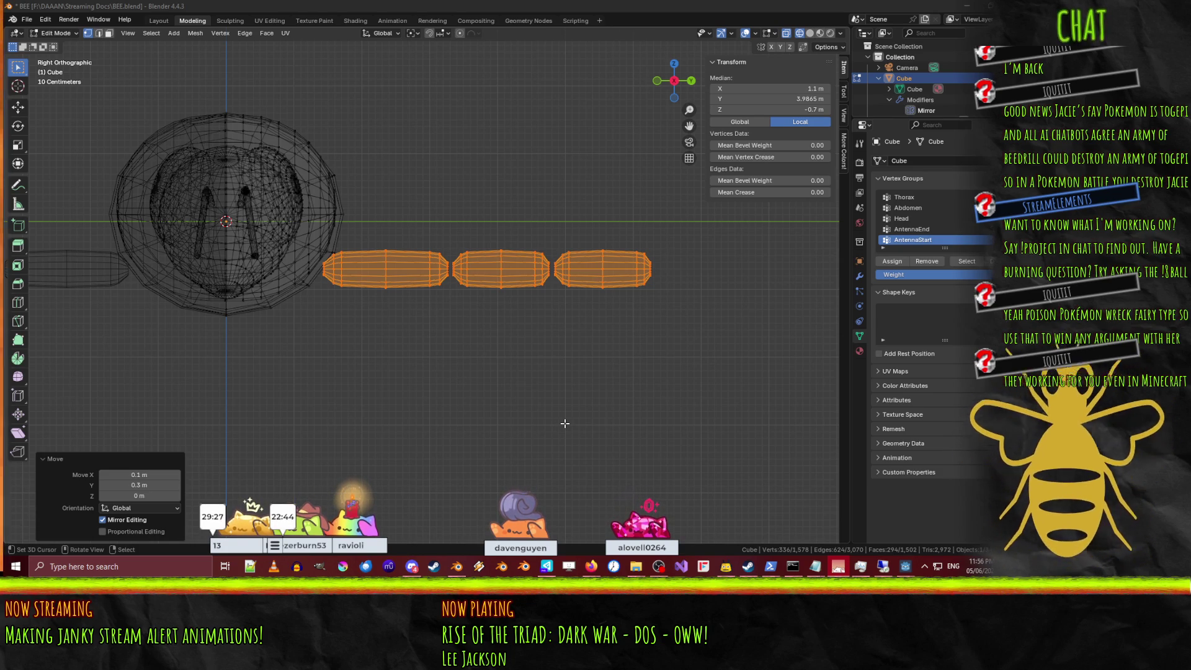
Bridge the facing edge loops across the first antenna gap.
{"action": "scroll", "coordinate": [406, 256], "scroll_direction": "up", "scroll_amount": 5}
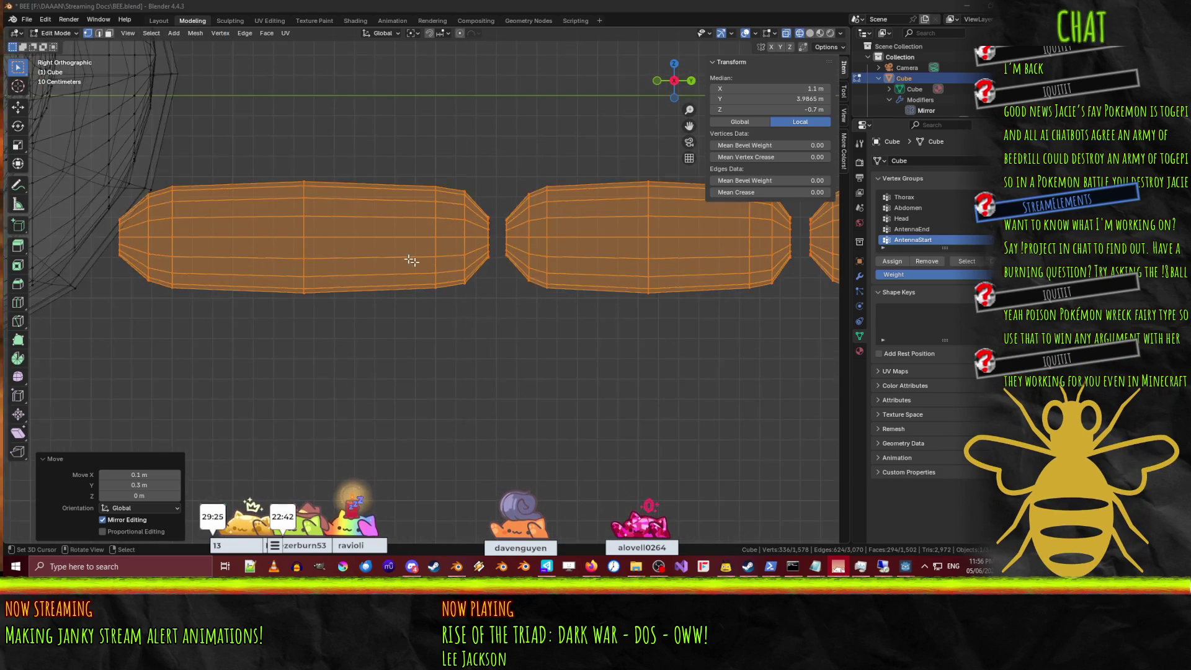
{"action": "left_click", "coordinate": [566, 78]}
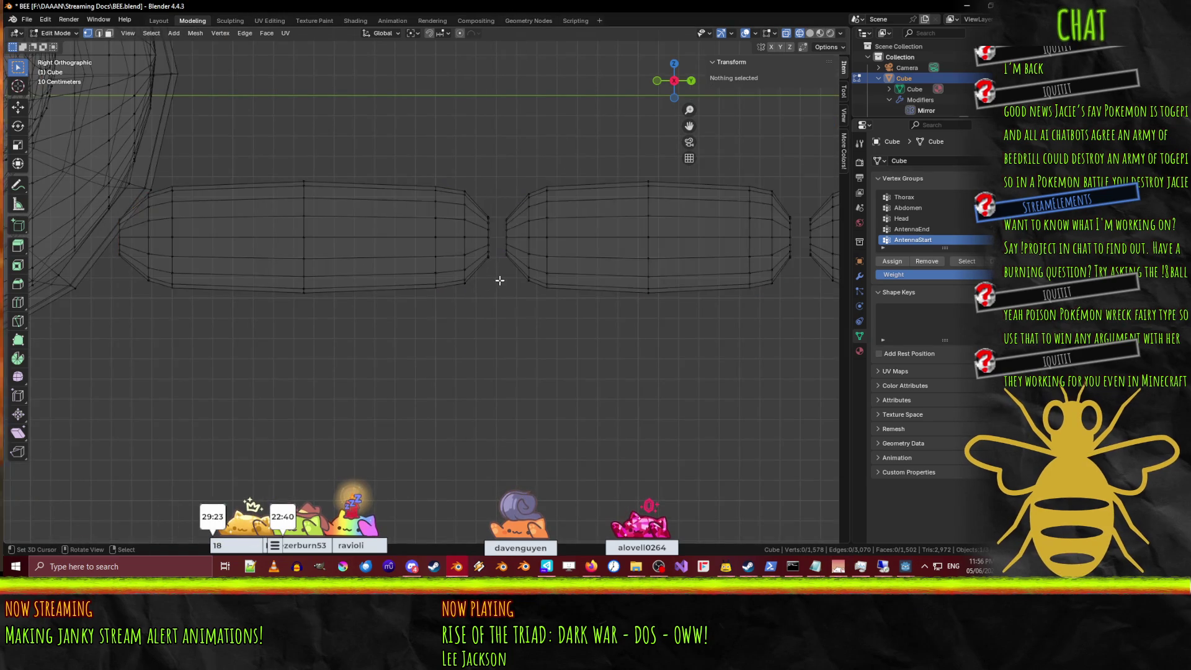
{"action": "scroll", "coordinate": [348, 321], "scroll_direction": "up", "scroll_amount": 4}
{"action": "middle_click_drag", "start_coordinate": [349, 320], "coordinate": [325, 326], "text": "shift"}
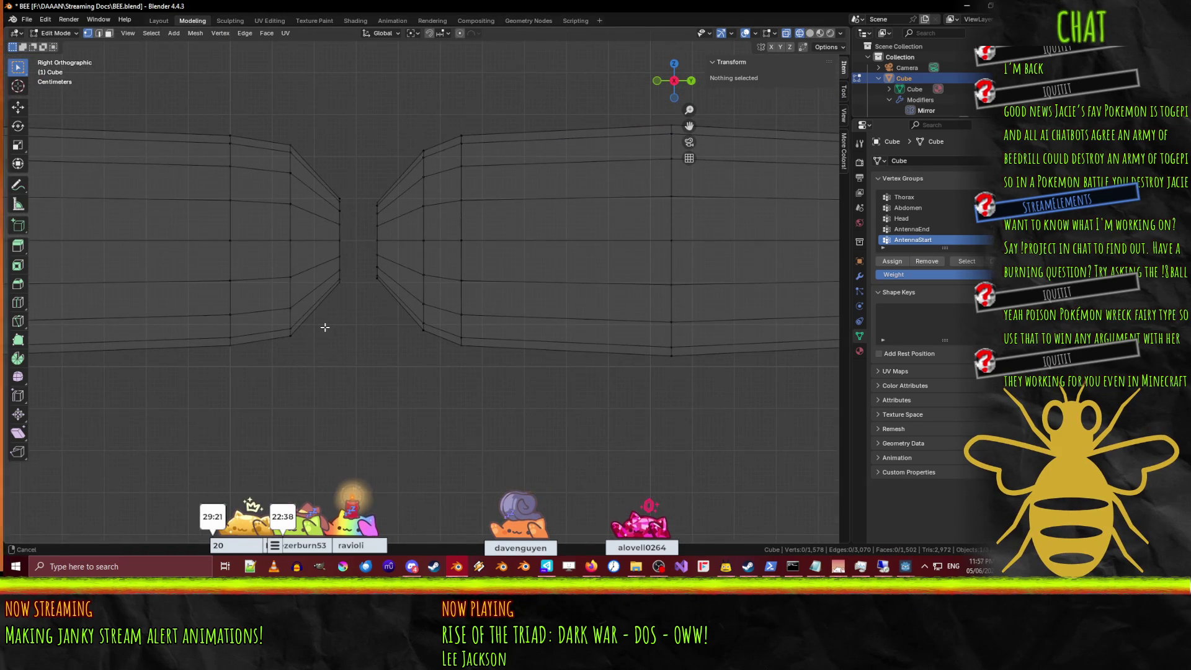
{"action": "scroll", "coordinate": [334, 321], "scroll_direction": "down", "scroll_amount": 3}
{"action": "scroll", "coordinate": [354, 300], "scroll_direction": "up", "scroll_amount": 3}
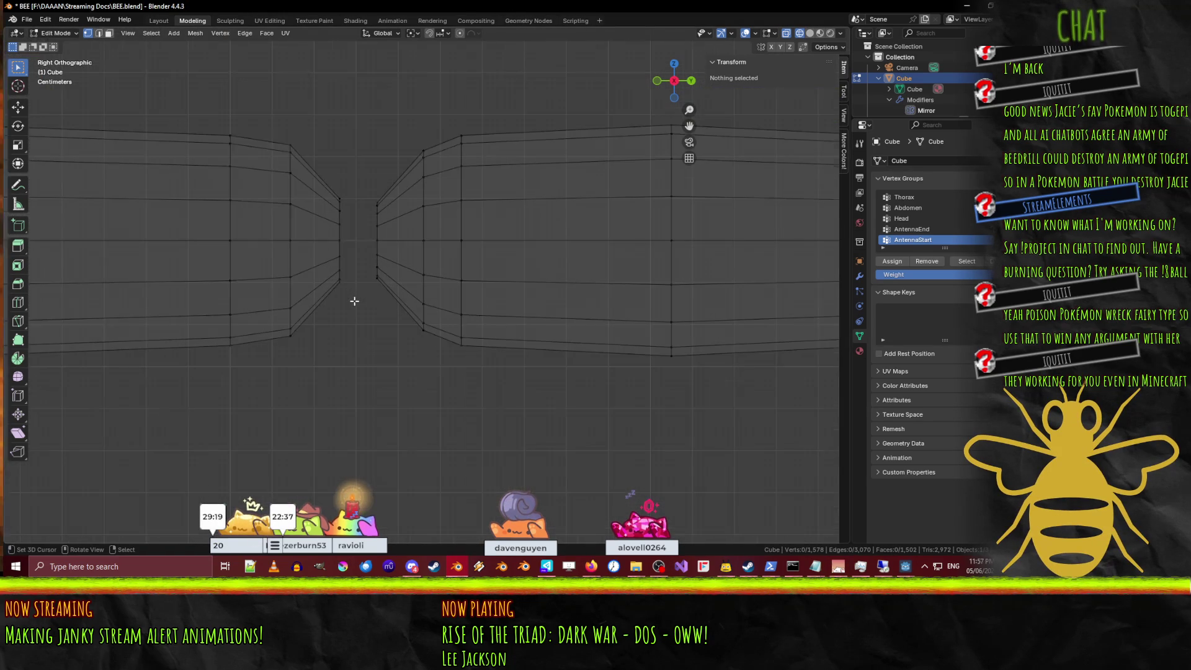
{"action": "left_click", "coordinate": [348, 270], "text": "alt"}
{"action": "left_click", "coordinate": [375, 265], "text": "alt+shift"}
{"action": "key", "text": "F3"}
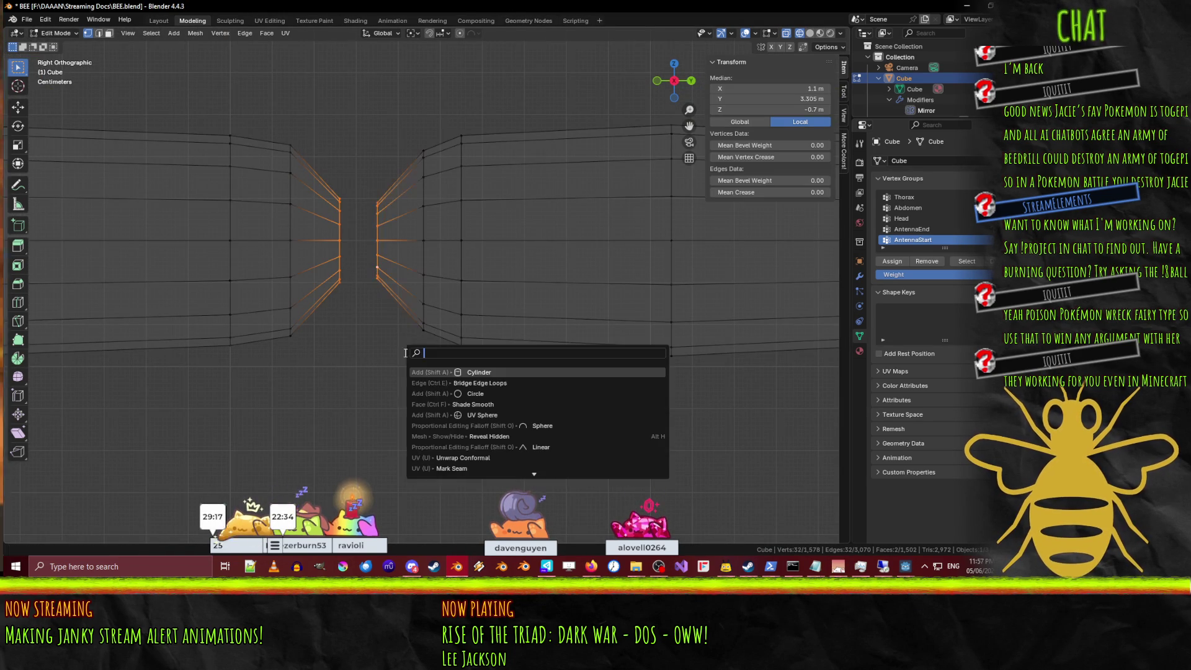
{"action": "left_click", "coordinate": [480, 382]}
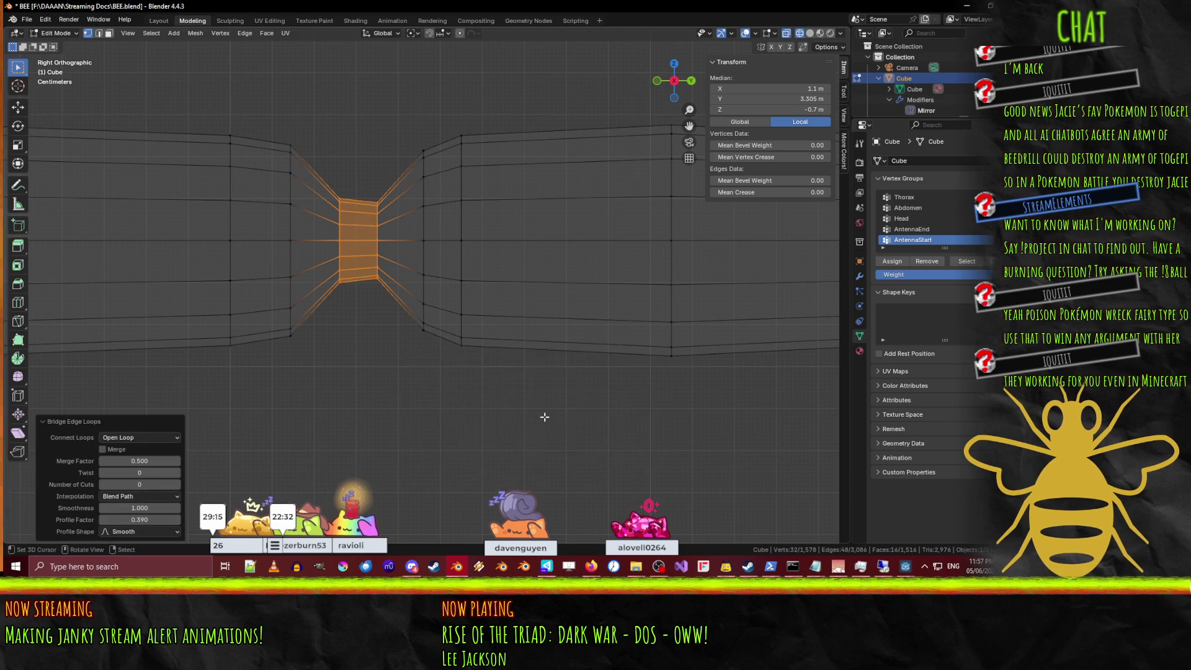
Give the bridge 1 cut and profile factor 0 for a straight joint.
{"action": "scroll", "coordinate": [359, 362], "scroll_direction": "down", "scroll_amount": 6}
{"action": "scroll", "coordinate": [362, 359], "scroll_direction": "up", "scroll_amount": 3}
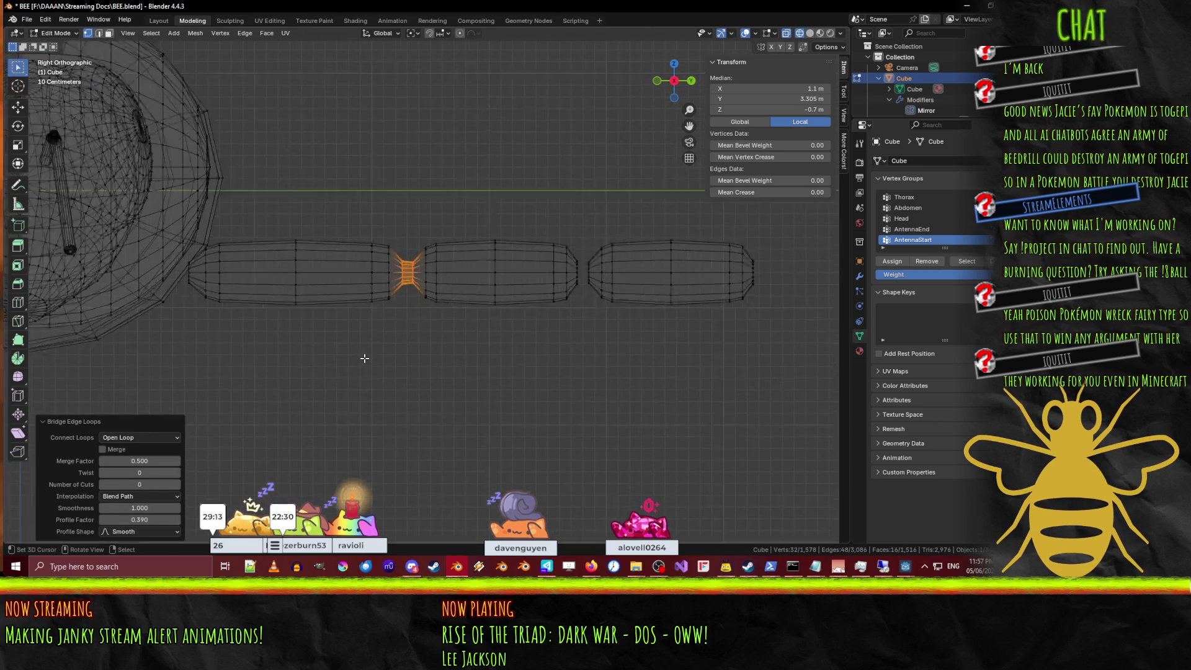
{"action": "scroll", "coordinate": [364, 358], "scroll_direction": "up", "scroll_amount": 1}
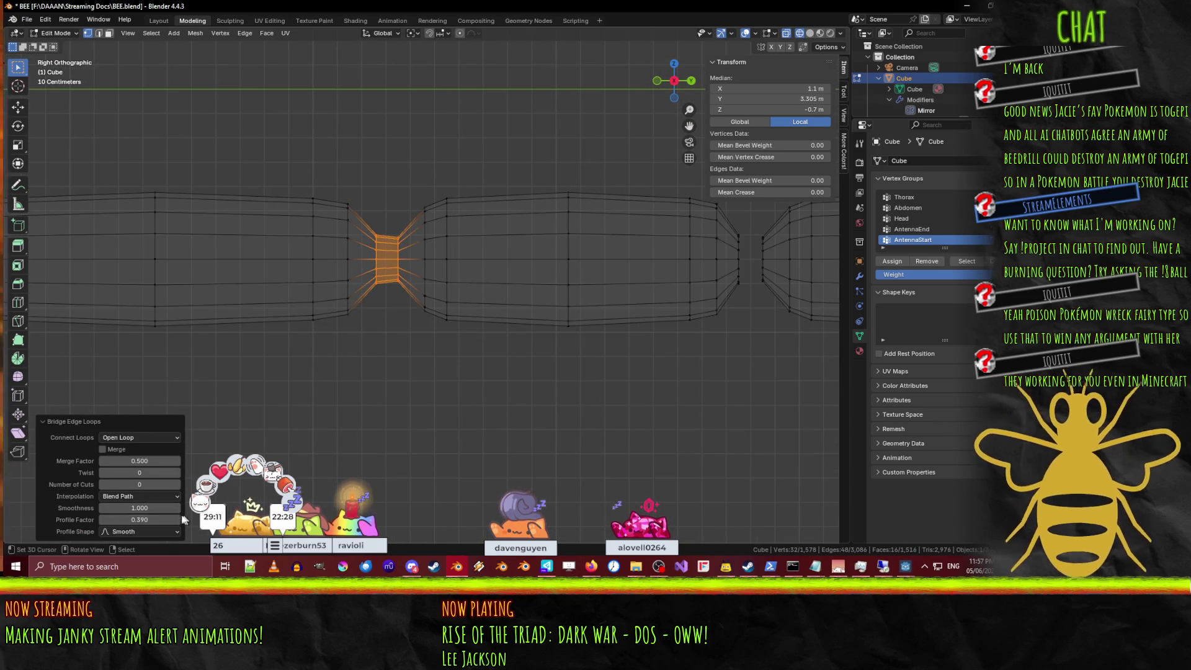
{"action": "left_click", "coordinate": [177, 484]}
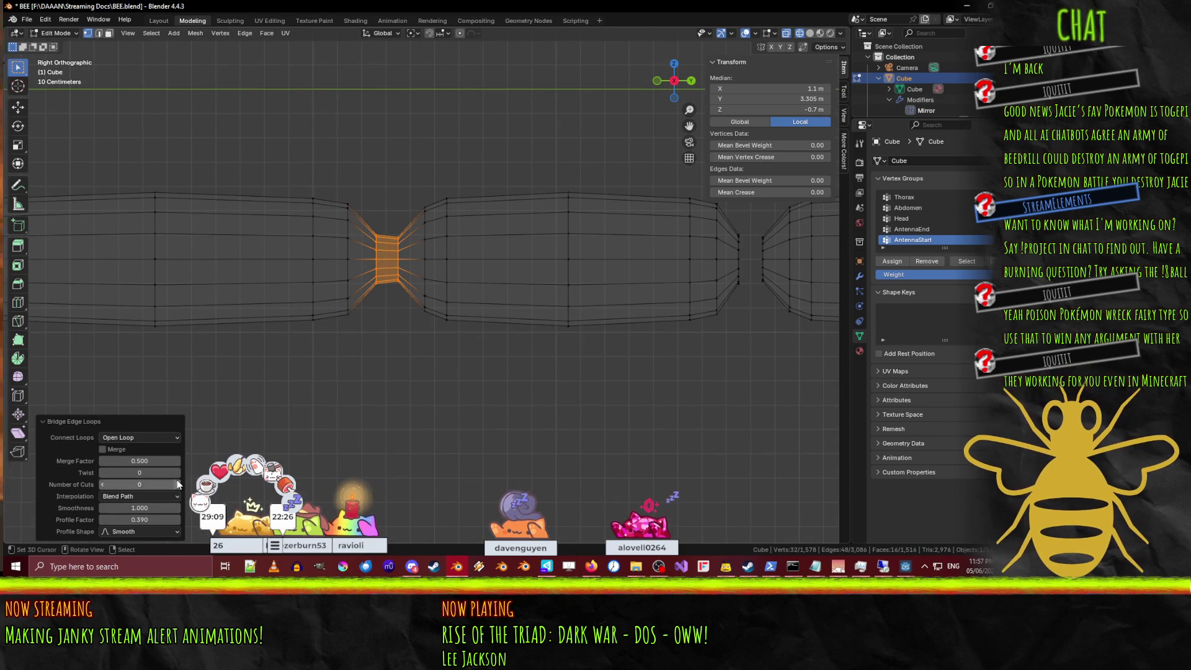
{"action": "left_click", "coordinate": [147, 522]}
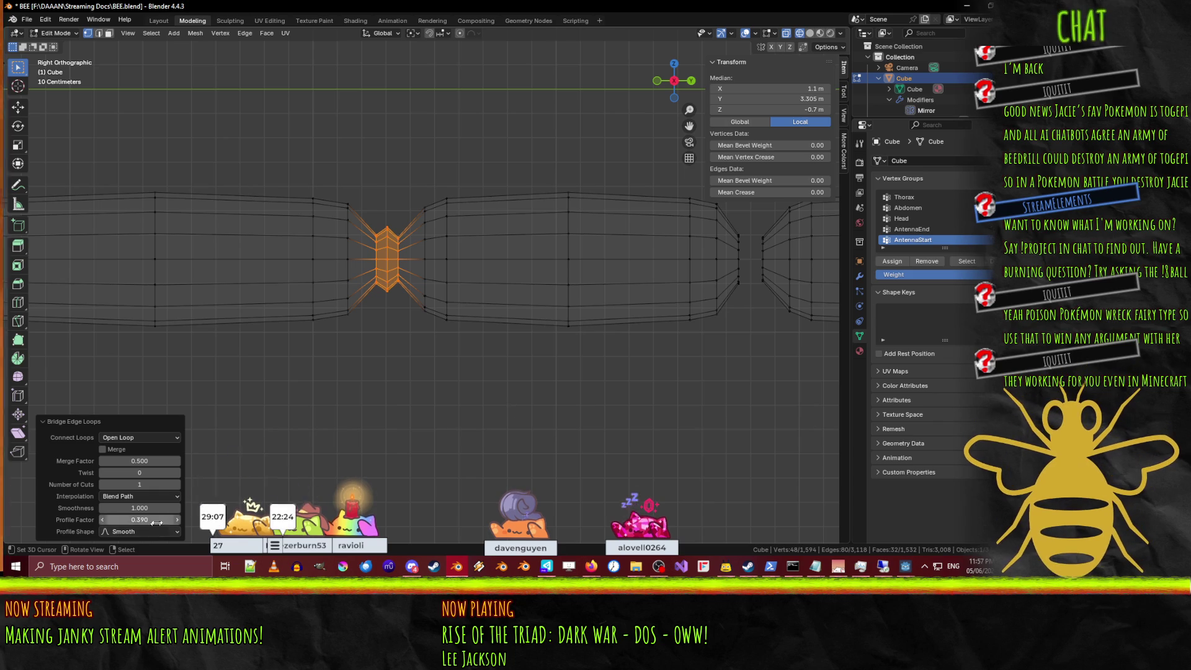
{"action": "type", "text": "0"}
{"action": "key", "text": "Return"}
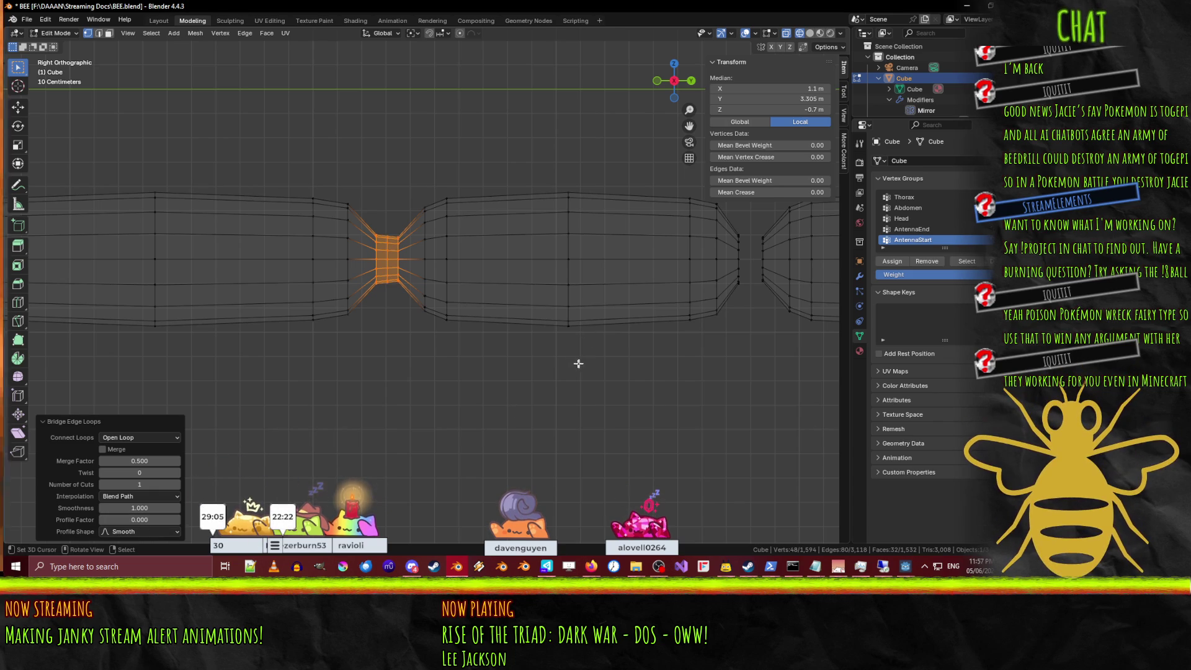
Bridge the facing edge loops across the second antenna gap, then deselect everything.
{"action": "scroll", "coordinate": [620, 323], "scroll_direction": "down", "scroll_amount": 5, "text": "ctrl"}
{"action": "scroll", "coordinate": [535, 291], "scroll_direction": "up", "scroll_amount": 3}
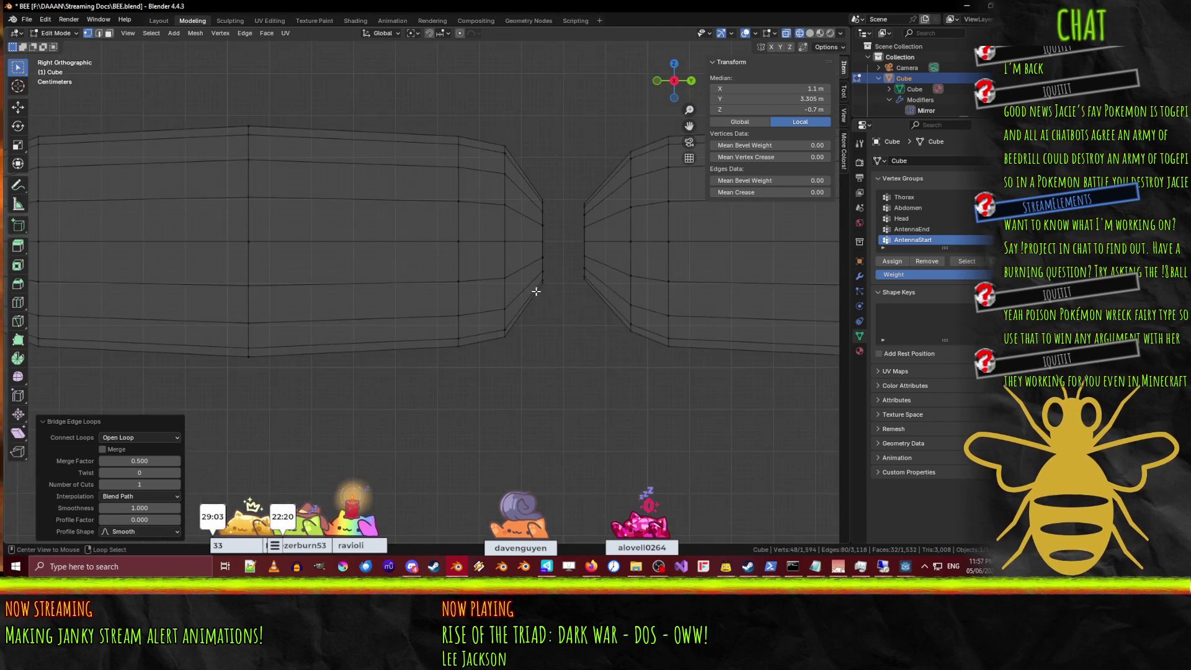
{"action": "left_click", "coordinate": [547, 288], "text": "alt"}
{"action": "left_click", "coordinate": [546, 277], "text": "alt"}
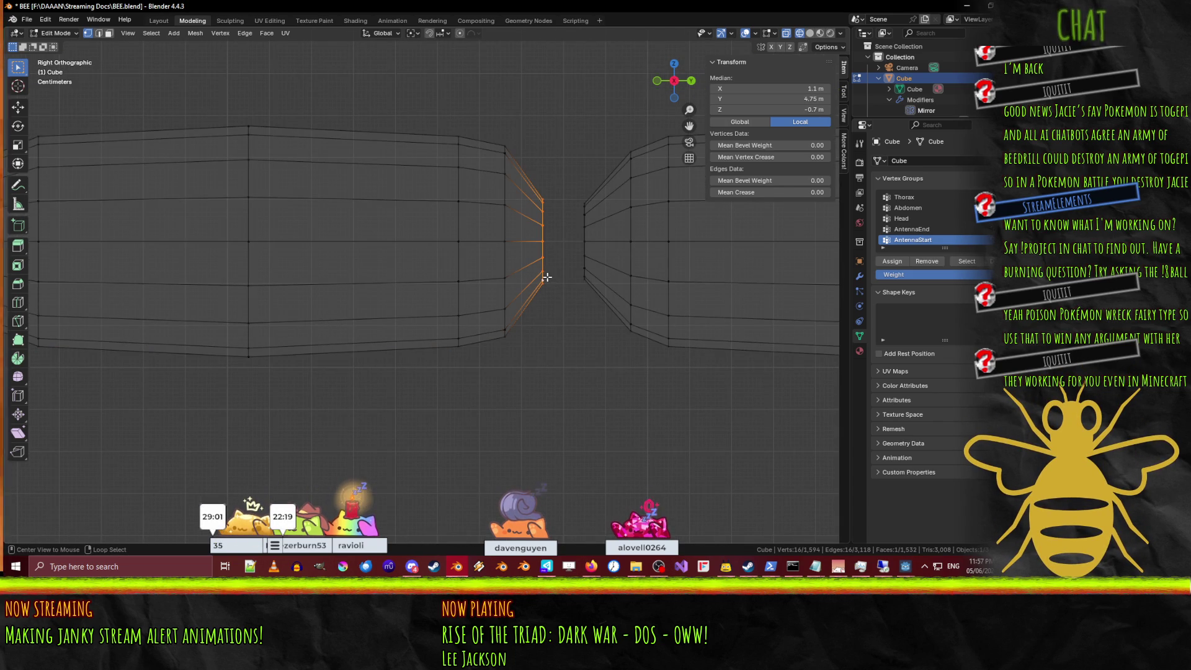
{"action": "left_click", "coordinate": [582, 273], "text": "alt+shift"}
{"action": "key", "text": "F3"}
{"action": "left_click", "coordinate": [631, 300]}
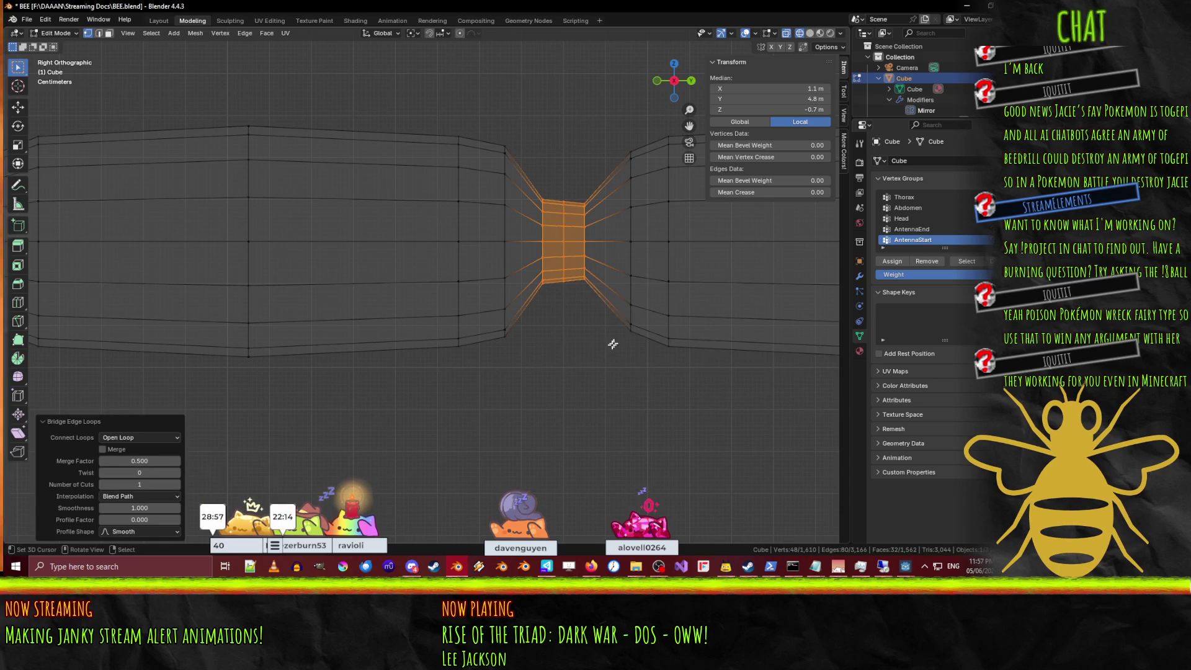
{"action": "scroll", "coordinate": [576, 333], "scroll_direction": "down", "scroll_amount": 8}
{"action": "key", "text": "alt+a"}
{"action": "scroll", "coordinate": [576, 333], "scroll_direction": "down", "scroll_amount": 1}
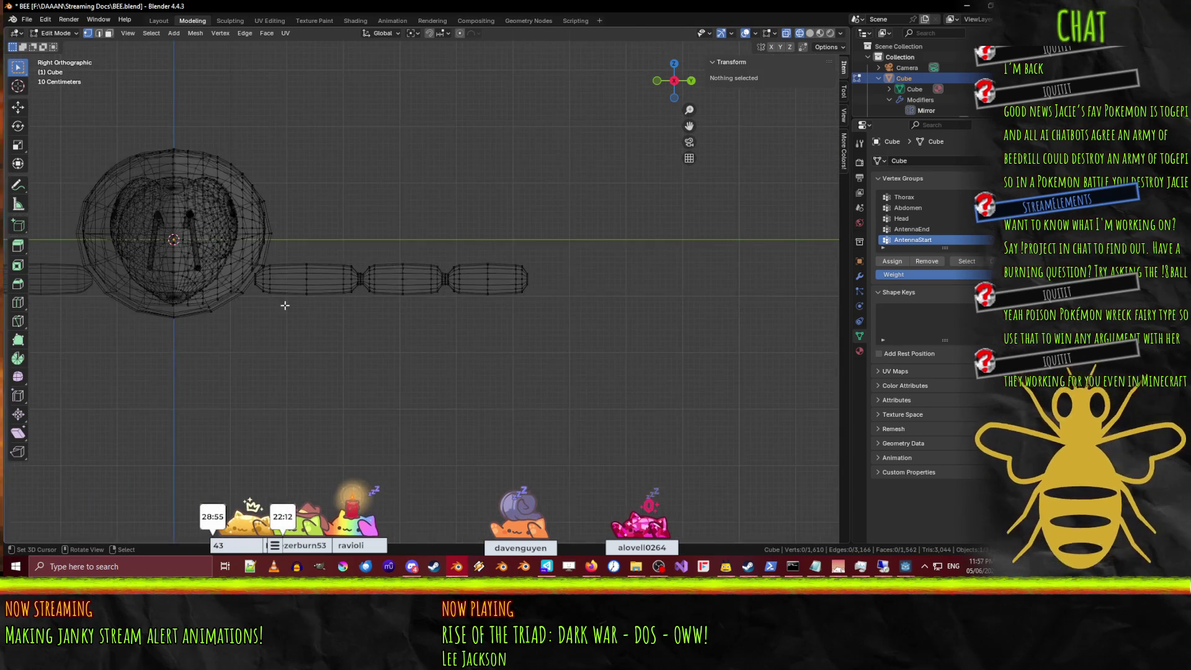
{"action": "mouse_move", "coordinate": [352, 340]}
{"action": "middle_mouse_down"}
{"action": "mouse_move", "coordinate": [452, 248]}
{"action": "mouse_move", "coordinate": [542, 277]}
{"action": "mouse_move", "coordinate": [513, 281]}
{"action": "mouse_move", "coordinate": [558, 295]}
{"action": "middle_mouse_up"}
{"action": "scroll", "coordinate": [561, 298], "scroll_direction": "down", "scroll_amount": 2}
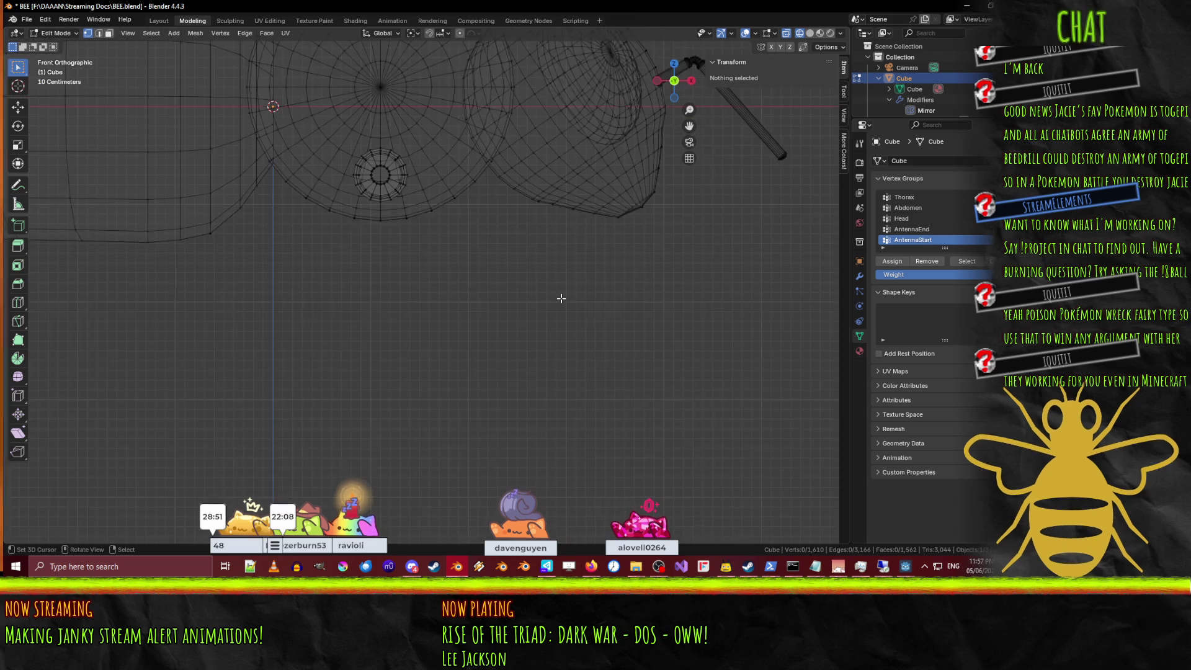
{"action": "scroll", "coordinate": [560, 297], "scroll_direction": "down", "scroll_amount": 3}
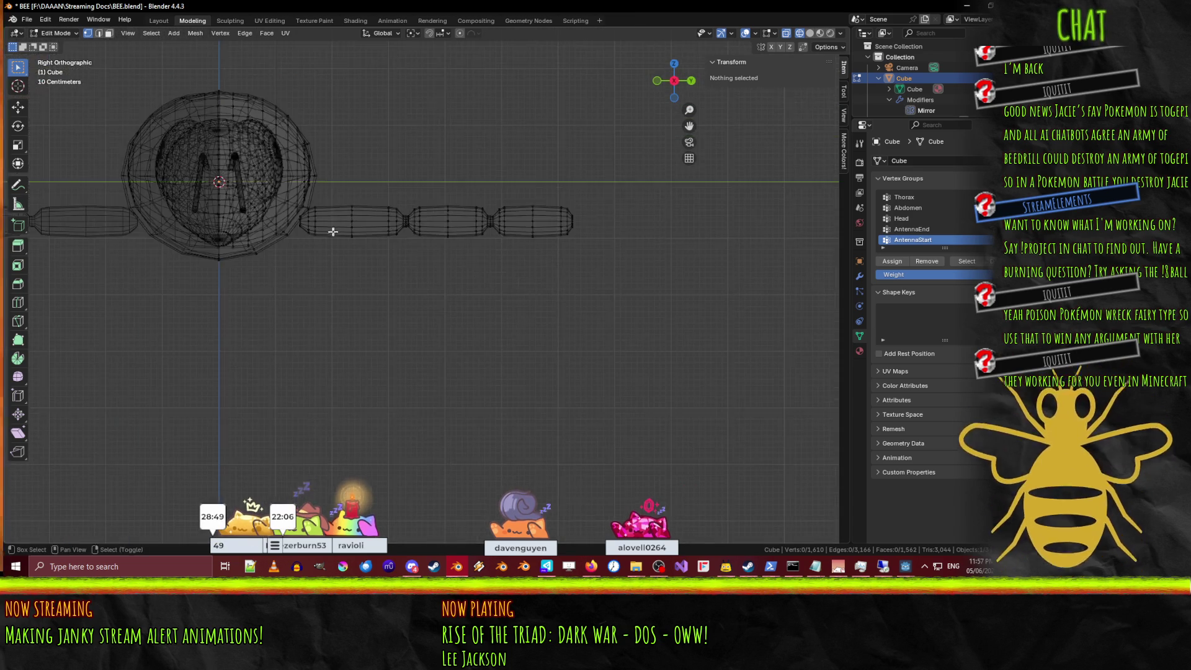
{"action": "middle_click_drag", "start_coordinate": [310, 273], "coordinate": [428, 271], "text": "shift"}
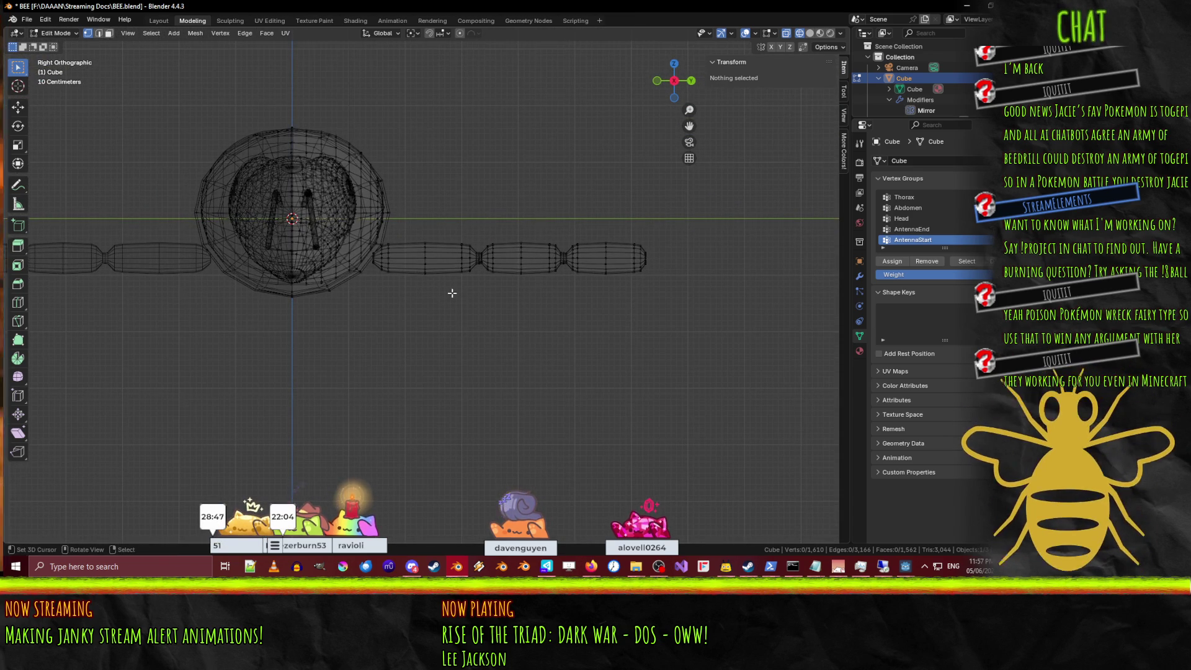
{"action": "scroll", "coordinate": [431, 286], "scroll_direction": "up", "scroll_amount": 5}
{"action": "scroll", "coordinate": [432, 279], "scroll_direction": "up", "scroll_amount": 3}
{"action": "scroll", "coordinate": [607, 319], "scroll_direction": "down", "scroll_amount": 3}
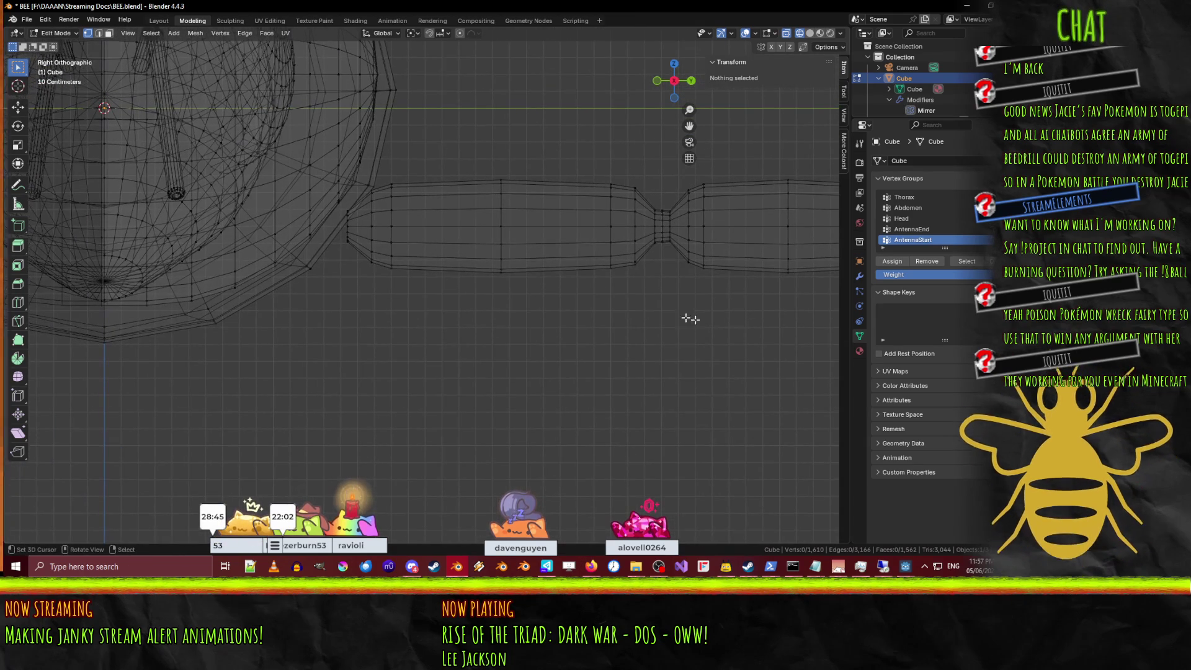
{"action": "scroll", "coordinate": [596, 316], "scroll_direction": "down", "scroll_amount": 6}
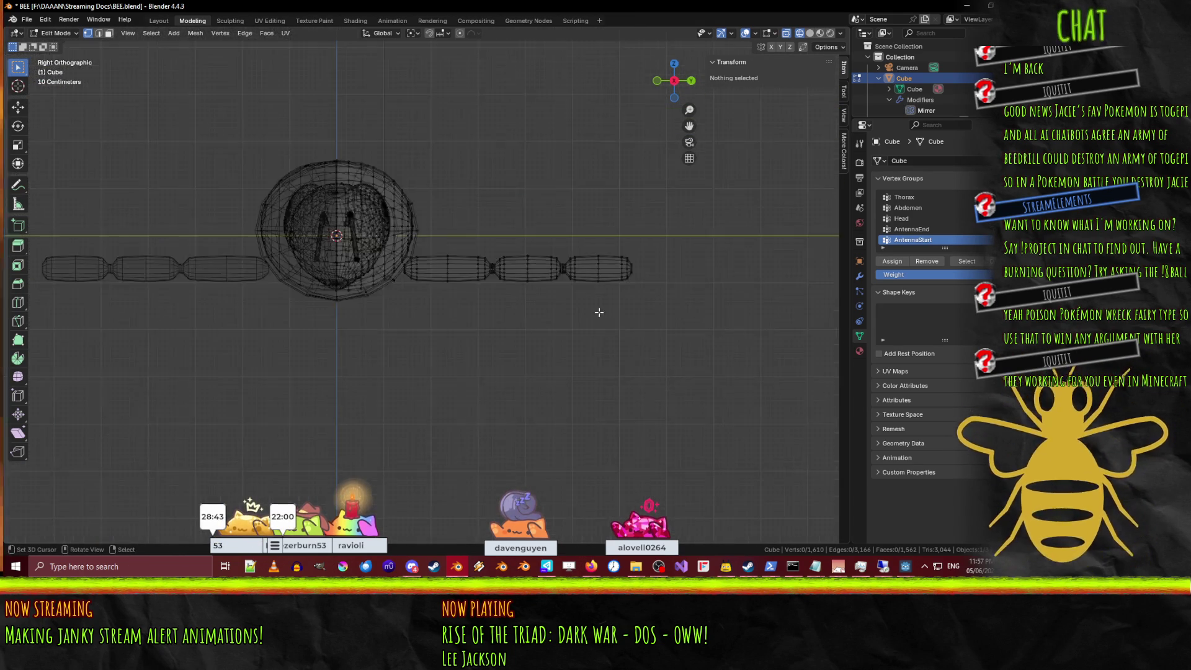
{"action": "mouse_move", "coordinate": [509, 291]}
{"action": "middle_mouse_down"}
{"action": "mouse_move", "coordinate": [428, 275]}
{"action": "mouse_move", "coordinate": [457, 309]}
{"action": "middle_mouse_up"}
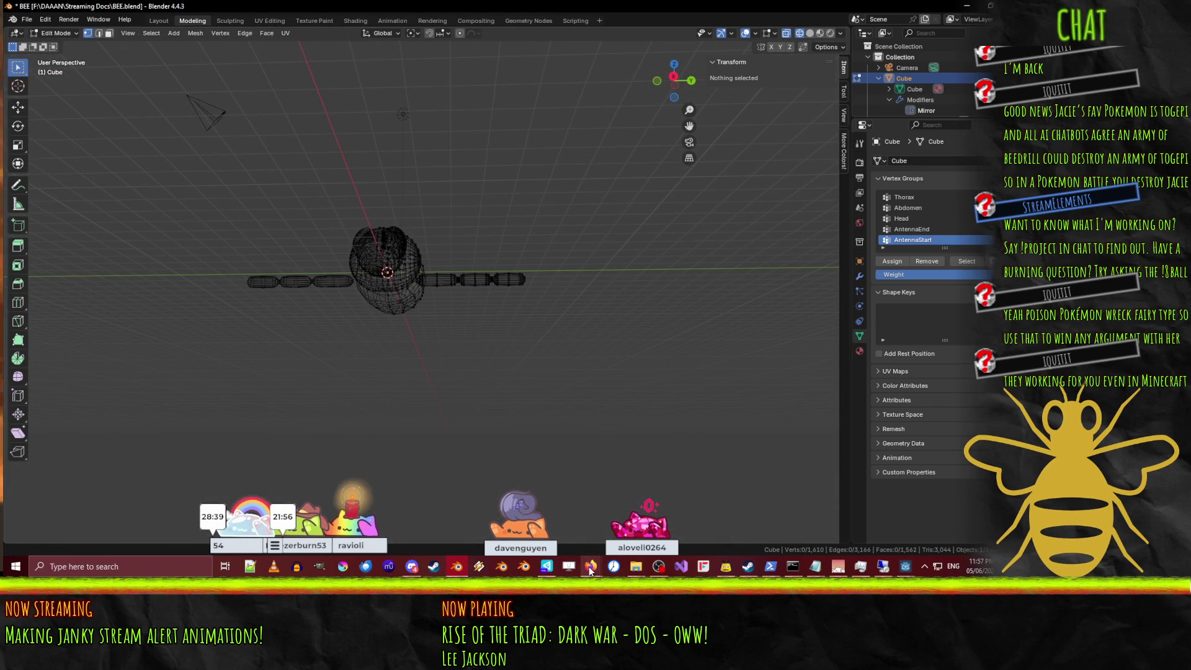
{"action": "mouse_move", "coordinate": [591, 566]}
{"action": "mouse_move", "coordinate": [526, 514]}
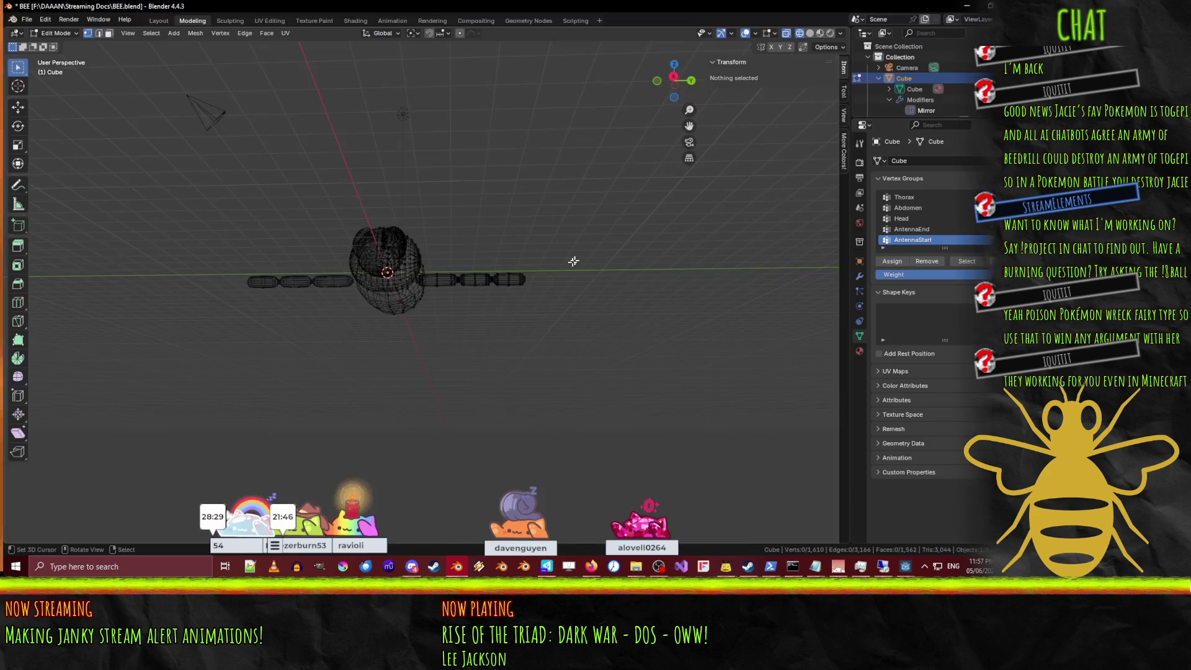
{"action": "mouse_move", "coordinate": [573, 186]}
{"action": "middle_mouse_down"}
{"action": "mouse_move", "coordinate": [645, 188]}
{"action": "mouse_move", "coordinate": [526, 292]}
{"action": "mouse_move", "coordinate": [397, 309]}
{"action": "middle_mouse_up"}
{"action": "scroll", "coordinate": [525, 292], "scroll_direction": "up", "scroll_amount": 5}
{"action": "key", "text": "KP_7"}
Box-select the top antenna segment and move it outward.
{"action": "scroll", "coordinate": [421, 260], "scroll_direction": "down", "scroll_amount": 2}
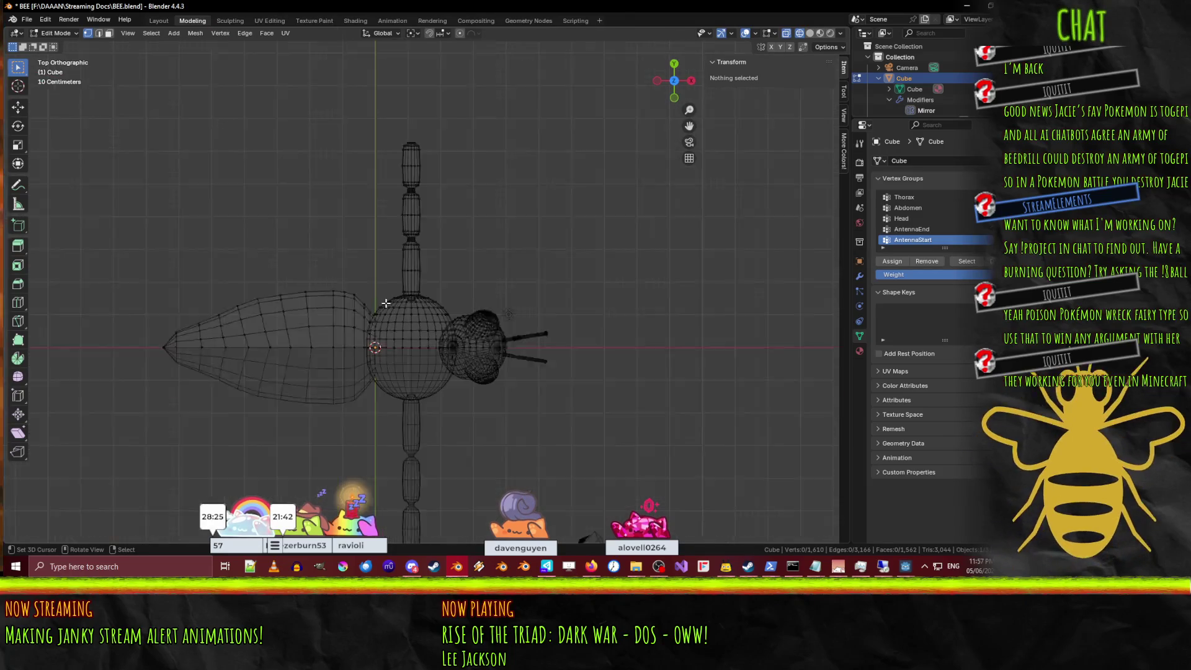
{"action": "scroll", "coordinate": [445, 215], "scroll_direction": "up", "scroll_amount": 2}
{"action": "scroll", "coordinate": [445, 215], "scroll_direction": "down", "scroll_amount": 2}
{"action": "middle_click_drag", "start_coordinate": [445, 215], "coordinate": [409, 280], "text": "shift"}
{"action": "key", "text": "b"}
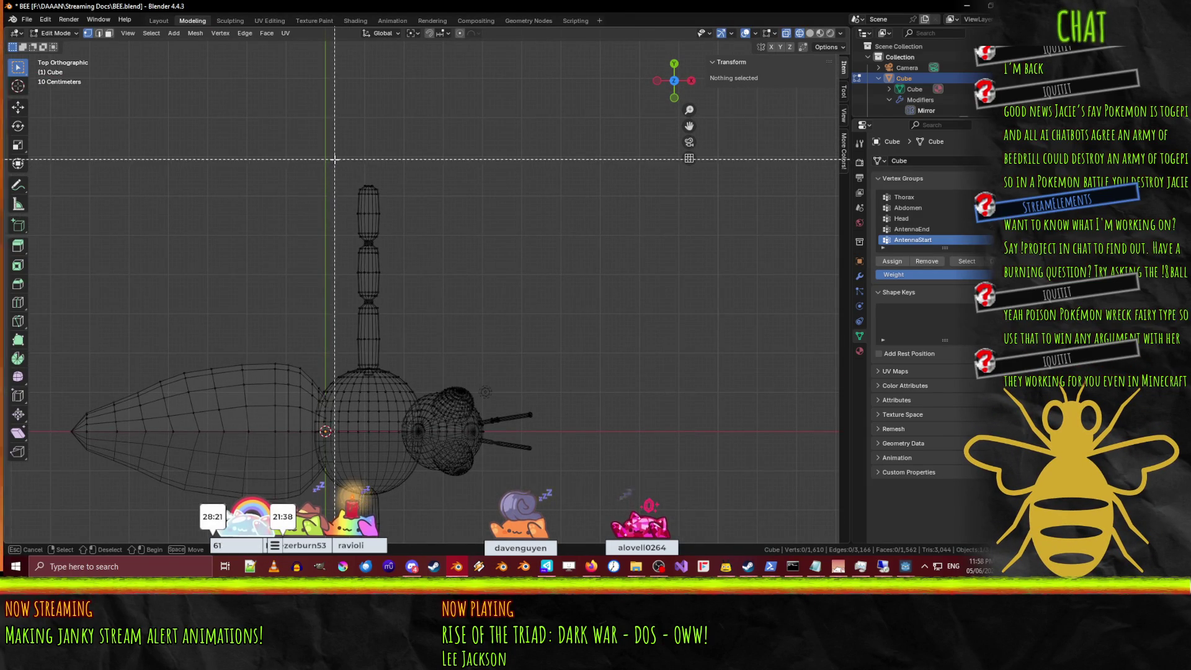
{"action": "key", "text": "Escape"}
{"action": "scroll", "coordinate": [337, 213], "scroll_direction": "up", "scroll_amount": 3}
{"action": "scroll", "coordinate": [337, 213], "scroll_direction": "up", "scroll_amount": 1}
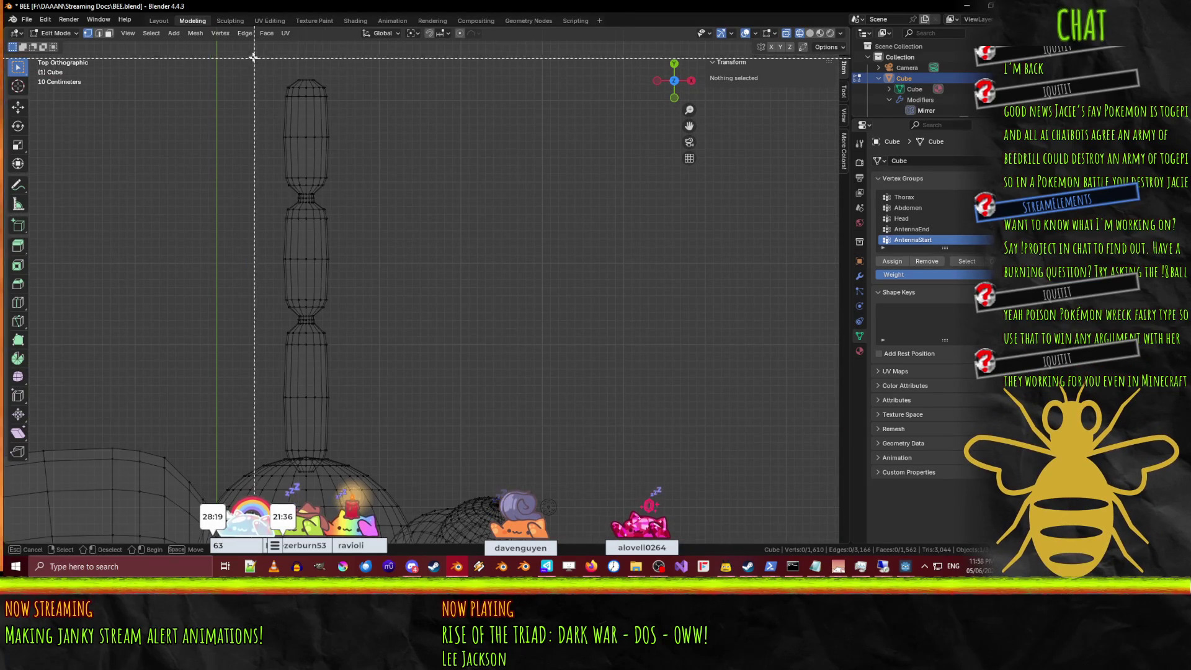
{"action": "mouse_move", "coordinate": [243, 46]}
{"action": "left_mouse_down"}
{"action": "mouse_move", "coordinate": [391, 170]}
{"action": "mouse_move", "coordinate": [404, 196]}
{"action": "left_mouse_up"}
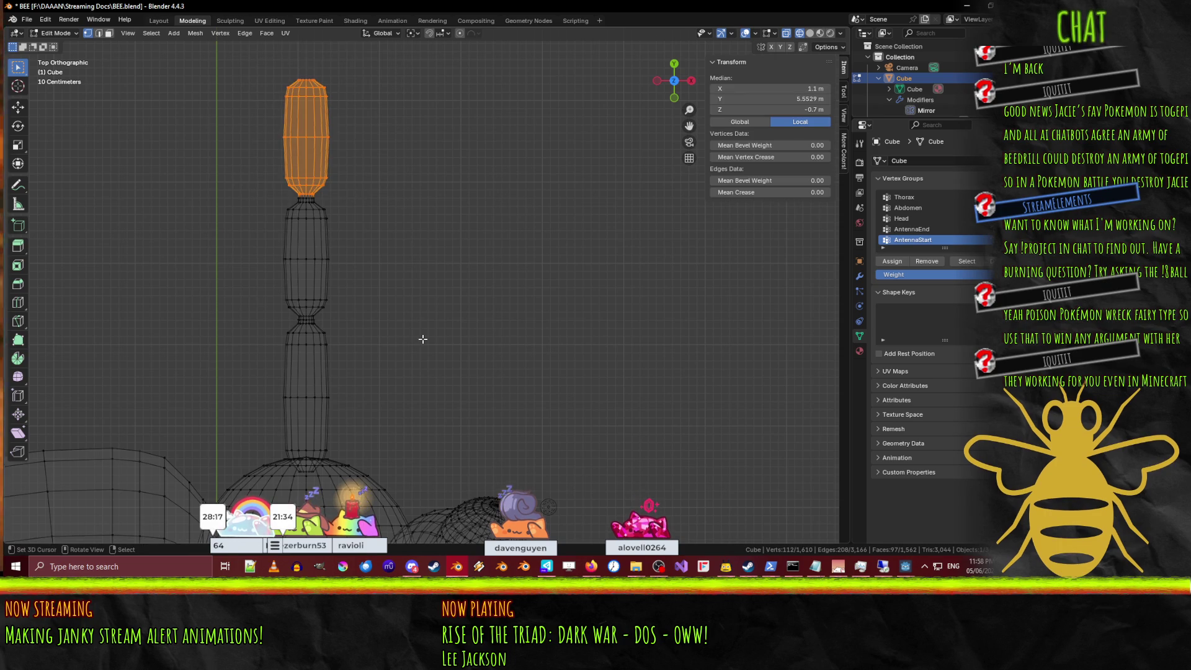
{"action": "key", "text": "g"}
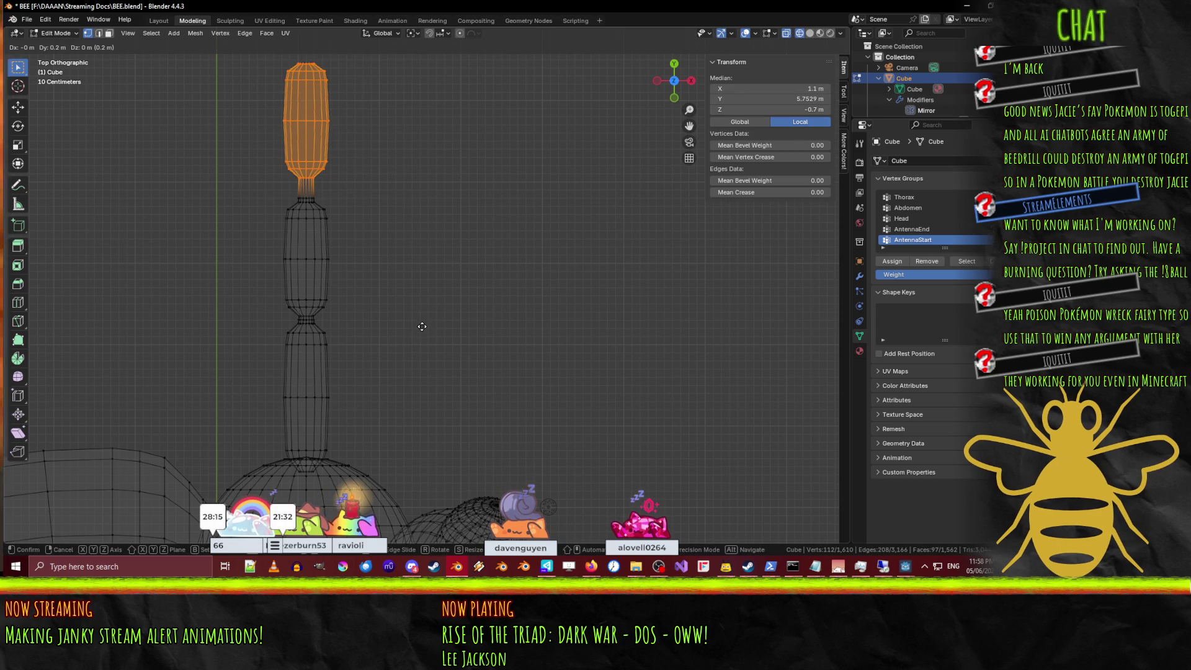
{"action": "left_click", "coordinate": [422, 332]}
Box-select the middle segments and move them 0.1 m outward along Y.
{"action": "left_click", "coordinate": [268, 213]}
{"action": "key", "text": "n"}
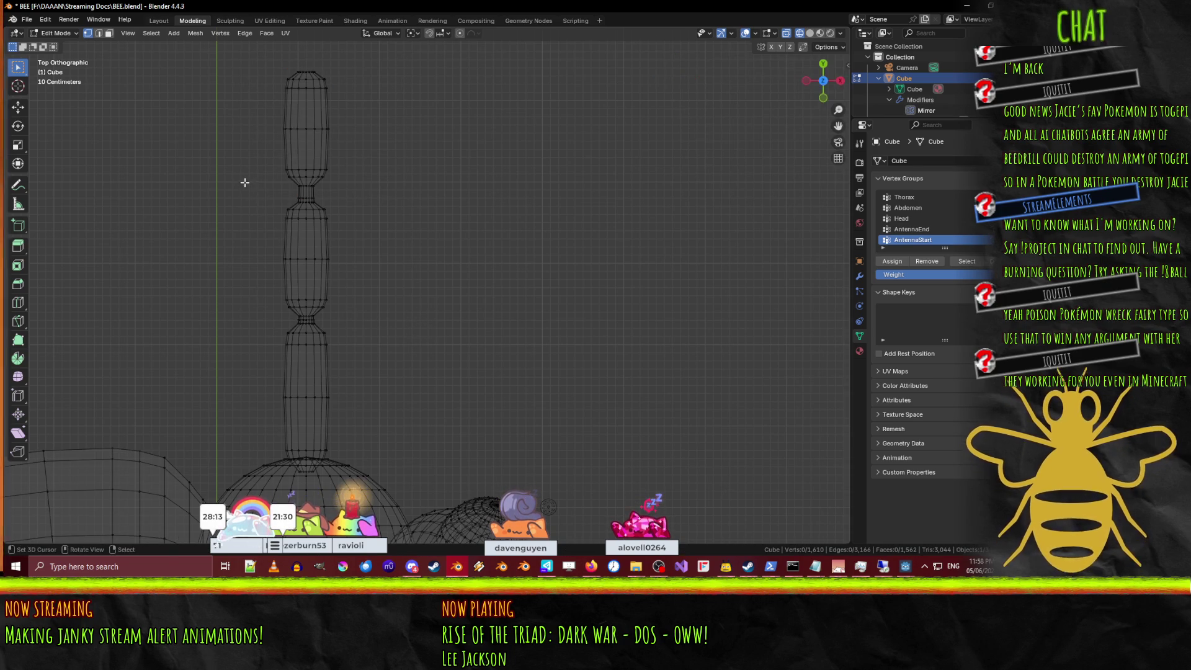
{"action": "key", "text": "n"}
{"action": "mouse_move", "coordinate": [235, 178]}
{"action": "left_mouse_down"}
{"action": "mouse_move", "coordinate": [351, 292]}
{"action": "mouse_move", "coordinate": [361, 318]}
{"action": "left_mouse_up"}
{"action": "key", "text": "Escape"}
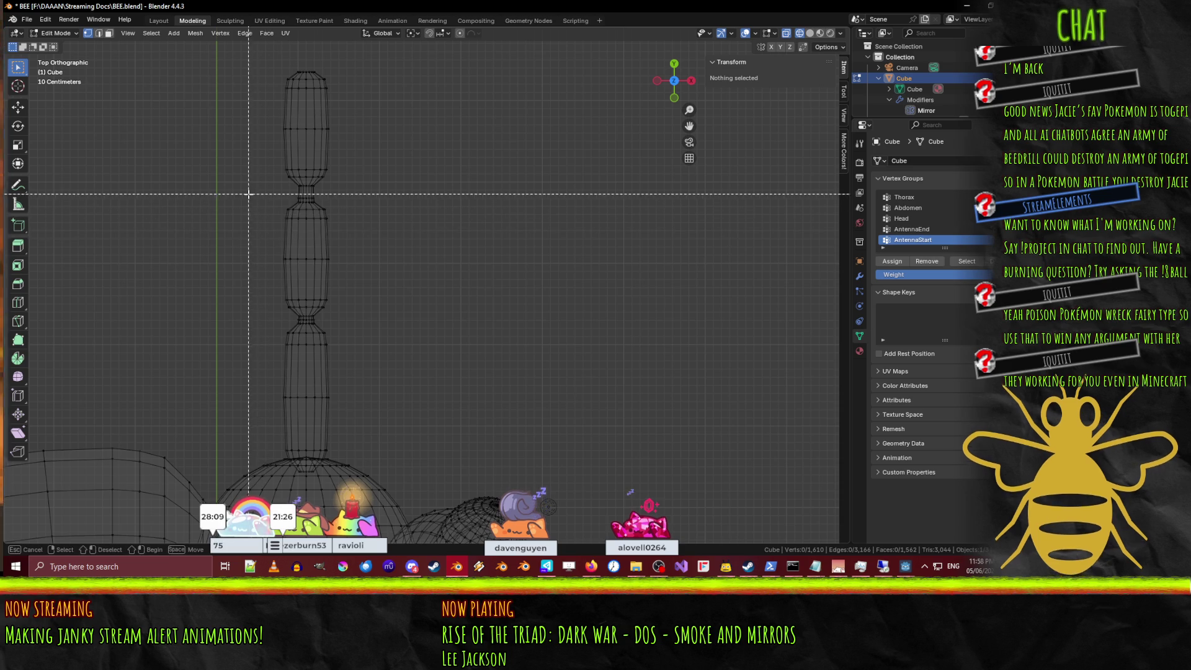
{"action": "left_click_drag", "start_coordinate": [248, 194], "coordinate": [372, 321]}
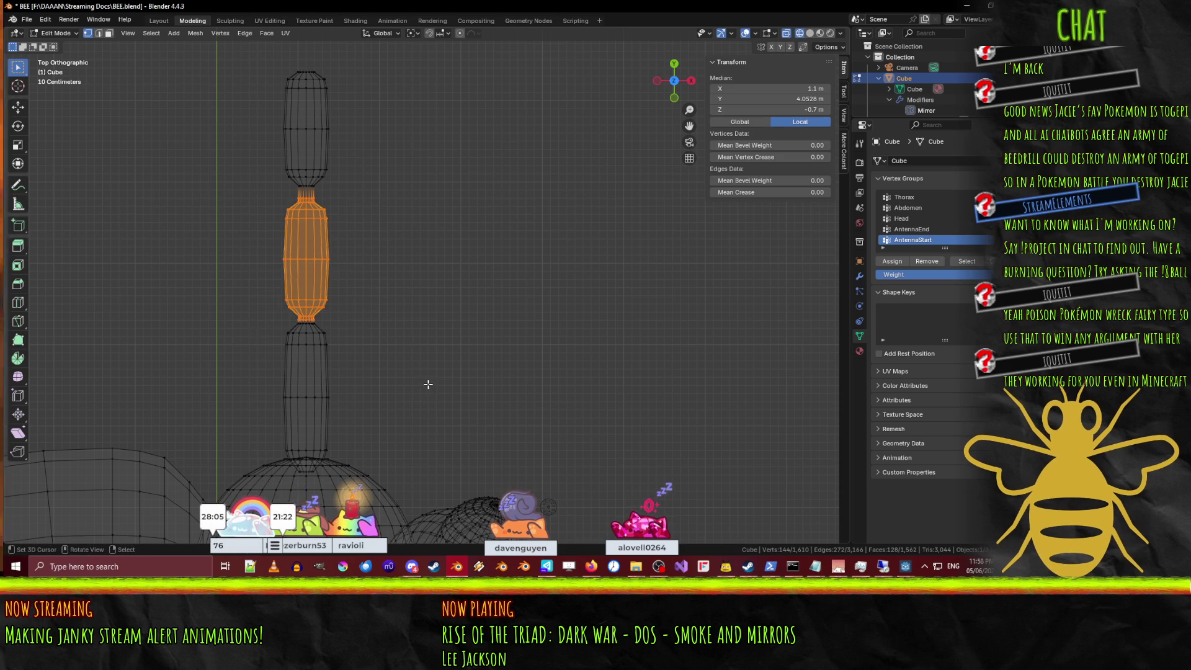
{"action": "key", "text": "g"}
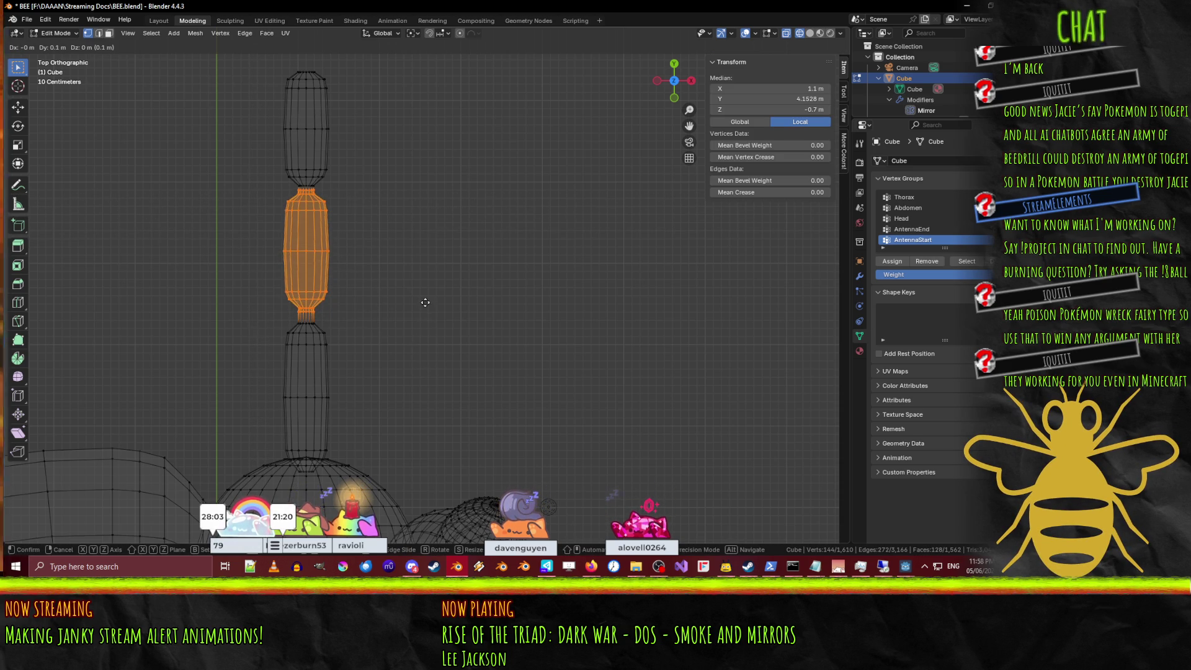
{"action": "left_click", "coordinate": [430, 340]}
Scale the middle segment to 1.05 along Y, then deselect it.
{"action": "key", "text": "s"}
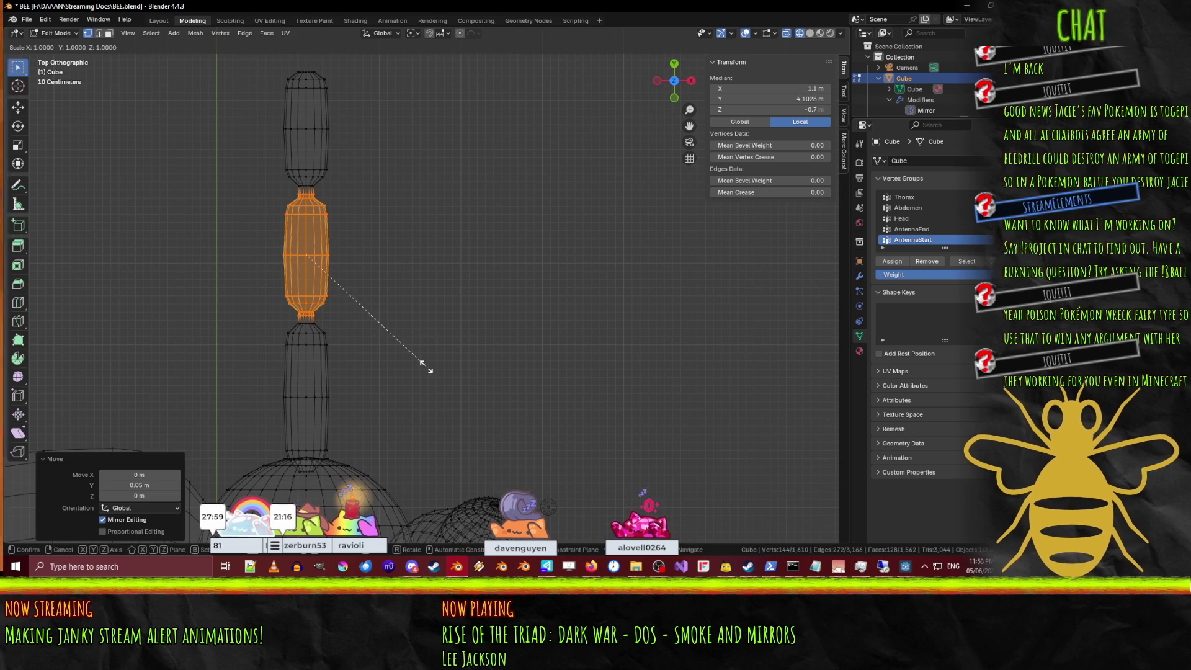
{"action": "key", "text": "y"}
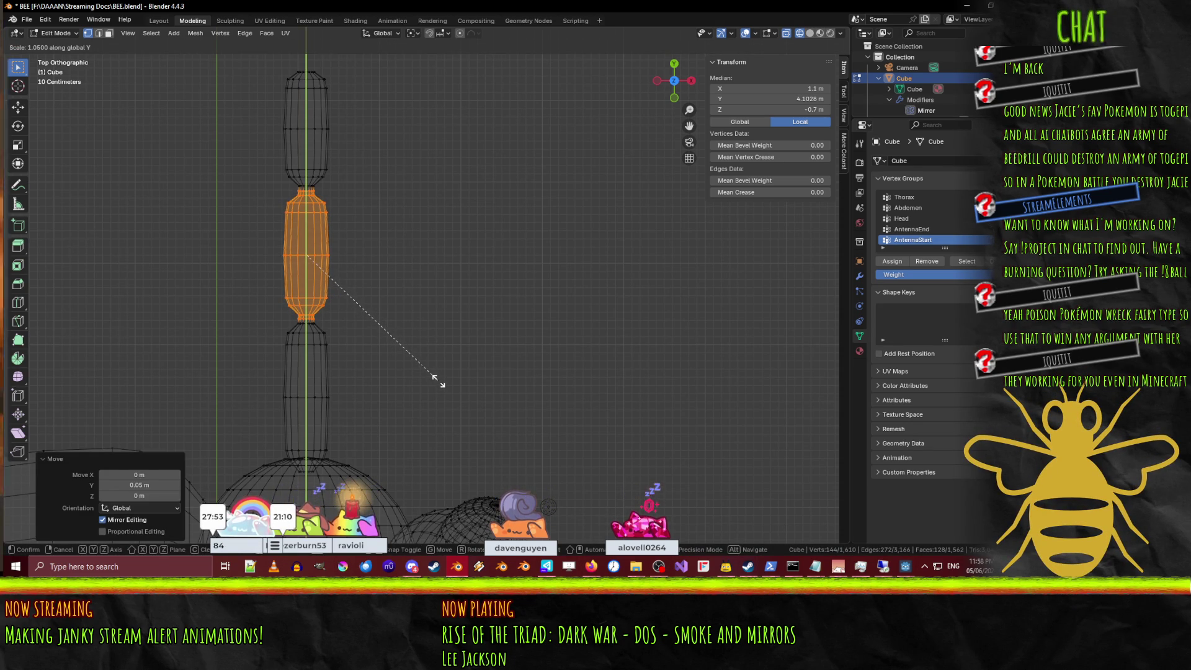
{"action": "left_click", "coordinate": [438, 380]}
{"action": "mouse_move", "coordinate": [438, 380]}
{"action": "middle_mouse_down"}
{"action": "mouse_move", "coordinate": [406, 261]}
{"action": "mouse_move", "coordinate": [432, 265]}
{"action": "mouse_move", "coordinate": [371, 286]}
{"action": "mouse_move", "coordinate": [486, 266]}
{"action": "mouse_move", "coordinate": [552, 278]}
{"action": "mouse_move", "coordinate": [338, 285]}
{"action": "mouse_move", "coordinate": [391, 417]}
{"action": "mouse_move", "coordinate": [474, 371]}
{"action": "middle_mouse_up"}
{"action": "left_click", "coordinate": [428, 259]}
{"action": "scroll", "coordinate": [427, 254], "scroll_direction": "down", "scroll_amount": 3}
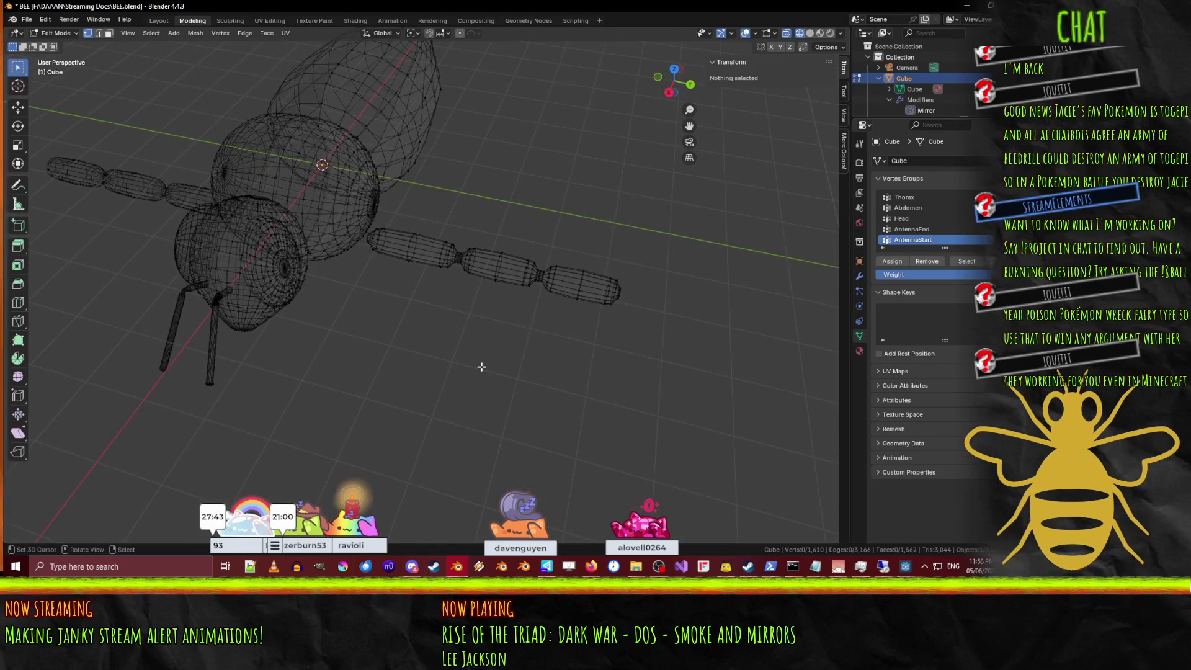
In Top view, box-select the upper leg vertices and move them slightly outward.
{"action": "key", "text": "KP_7"}
{"action": "scroll", "coordinate": [472, 368], "scroll_direction": "up", "scroll_amount": 2}
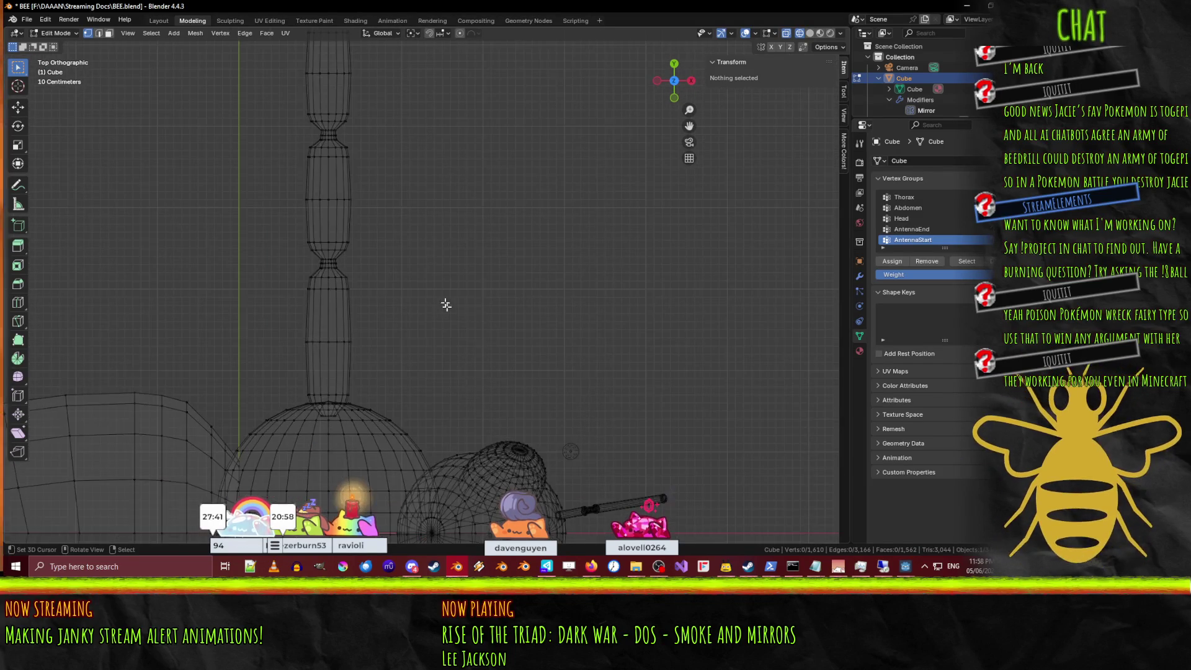
{"action": "scroll", "coordinate": [428, 245], "scroll_direction": "down", "scroll_amount": 1}
{"action": "left_click_drag", "start_coordinate": [278, 48], "coordinate": [509, 349]}
{"action": "scroll", "coordinate": [442, 254], "scroll_direction": "down", "scroll_amount": 1}
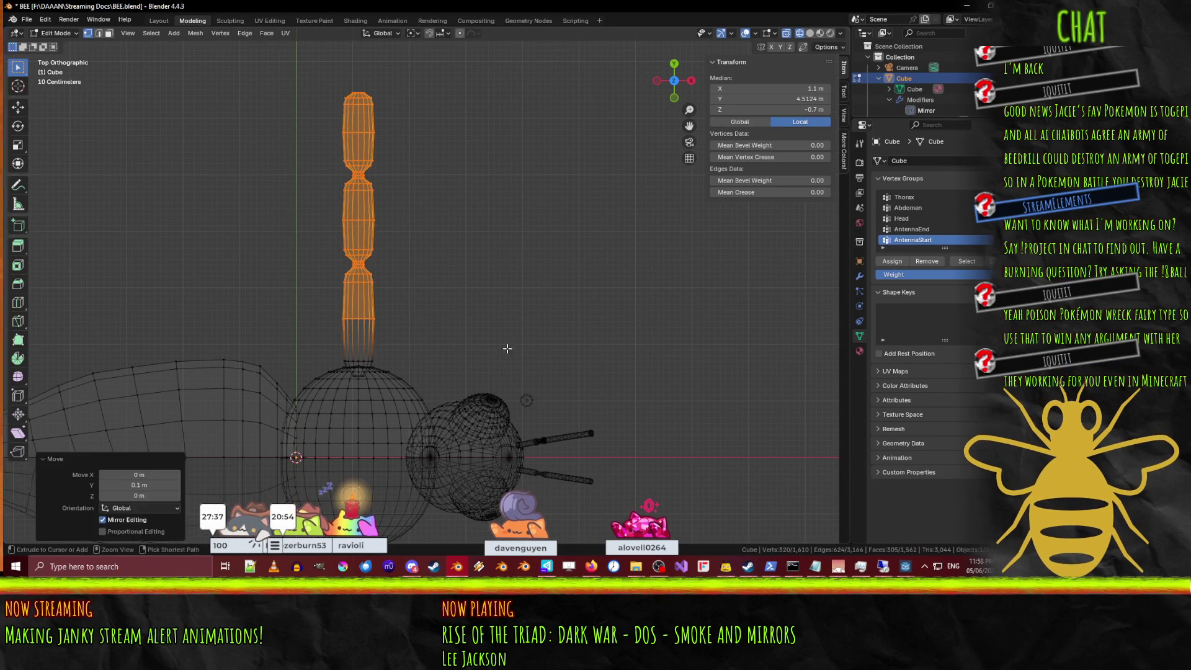
{"action": "left_click", "coordinate": [443, 254]}
{"action": "middle_click_drag", "start_coordinate": [442, 254], "coordinate": [457, 315], "text": "shift"}
{"action": "left_click_drag", "start_coordinate": [299, 118], "coordinate": [469, 378]}
{"action": "key", "text": "g"}
{"action": "left_click", "coordinate": [472, 378]}
{"action": "left_click", "coordinate": [436, 323]}
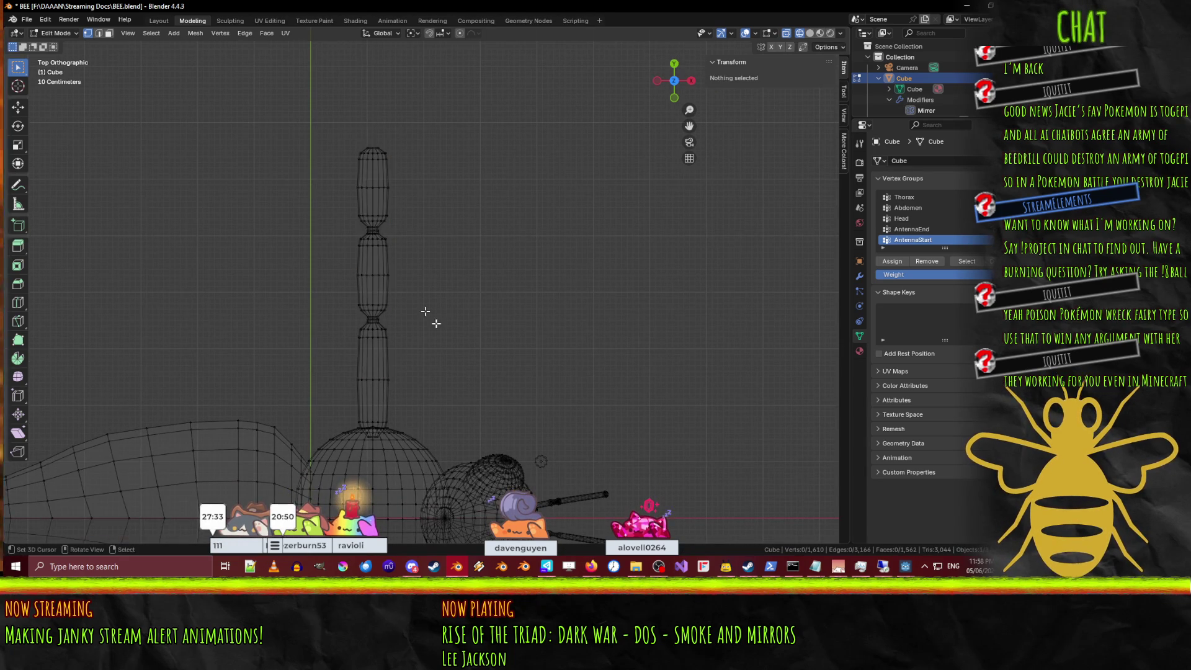
Reselect the upper leg segments and move them 0.1 m outward.
{"action": "key", "text": "b"}
{"action": "left_click_drag", "start_coordinate": [300, 125], "coordinate": [496, 401]}
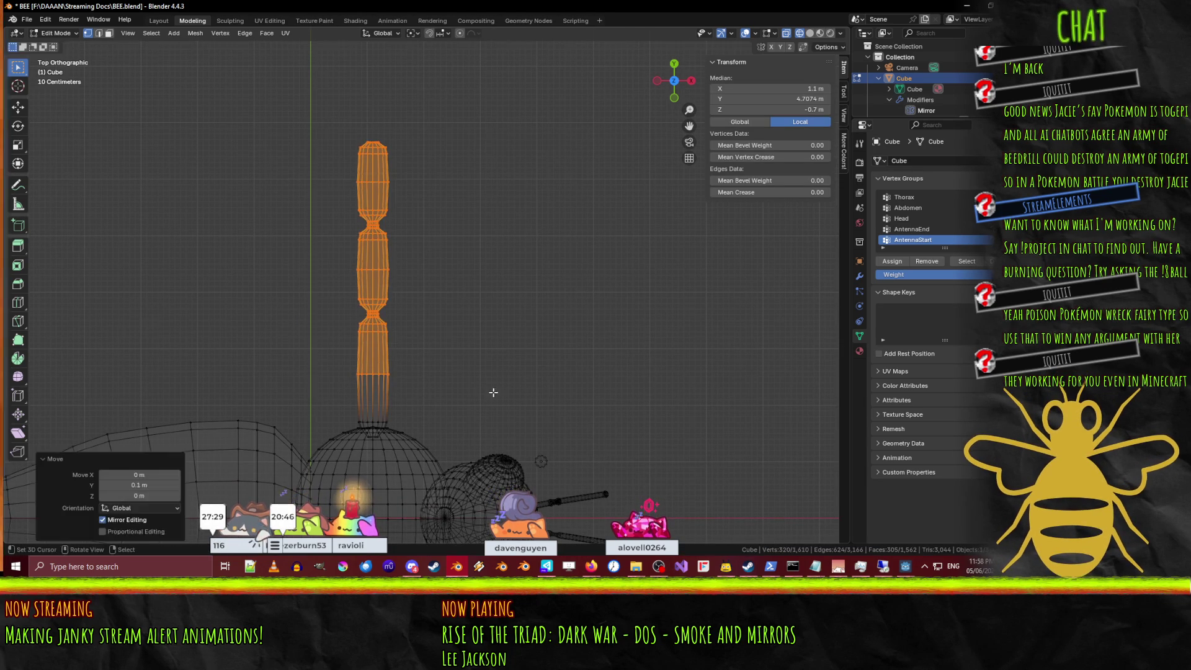
{"action": "key", "text": "alt+a"}
{"action": "key", "text": "b"}
{"action": "mouse_move", "coordinate": [313, 105]}
{"action": "left_mouse_down"}
{"action": "mouse_move", "coordinate": [428, 268]}
{"action": "mouse_move", "coordinate": [458, 372]}
{"action": "left_mouse_up"}
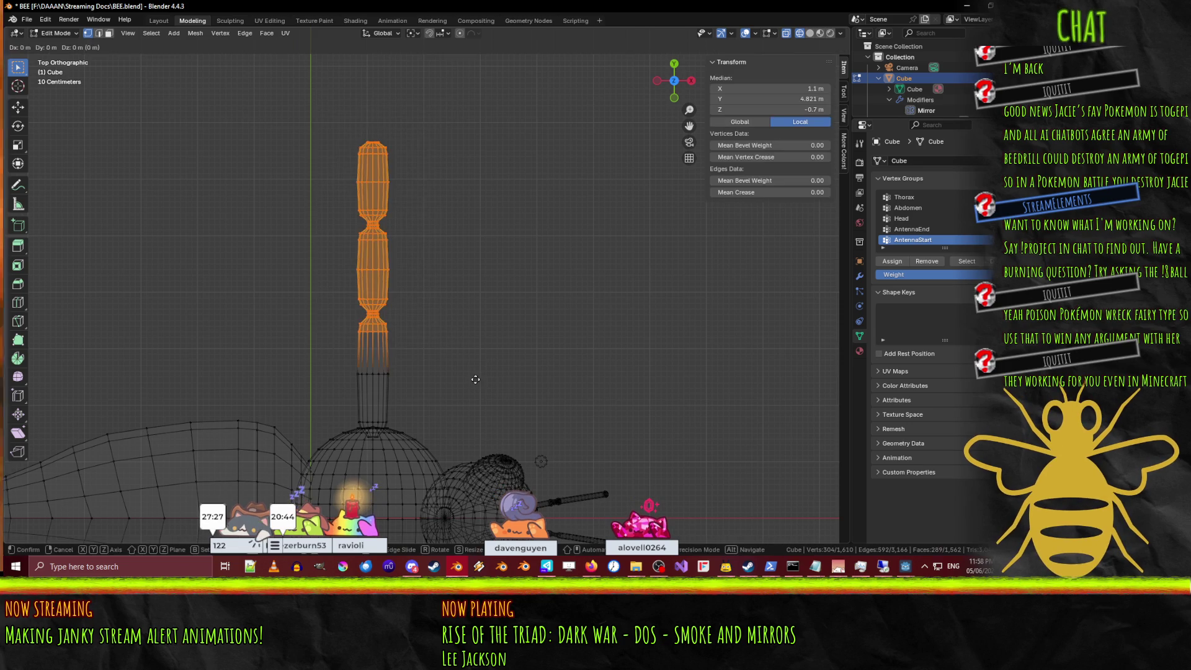
{"action": "key", "text": "ctrl+z"}
{"action": "key", "text": "b"}
{"action": "left_click_drag", "start_coordinate": [314, 101], "coordinate": [457, 291]}
{"action": "key", "text": "g"}
{"action": "left_click", "coordinate": [449, 264]}
{"action": "key", "text": "ctrl+z"}
Move the outermost leg segment a further 0.1 m outward along Y.
{"action": "key", "text": "b"}
{"action": "mouse_move", "coordinate": [322, 111]}
{"action": "left_mouse_down"}
{"action": "mouse_move", "coordinate": [388, 172]}
{"action": "mouse_move", "coordinate": [441, 250]}
{"action": "left_mouse_up"}
{"action": "key", "text": "g"}
{"action": "left_click", "coordinate": [441, 240]}
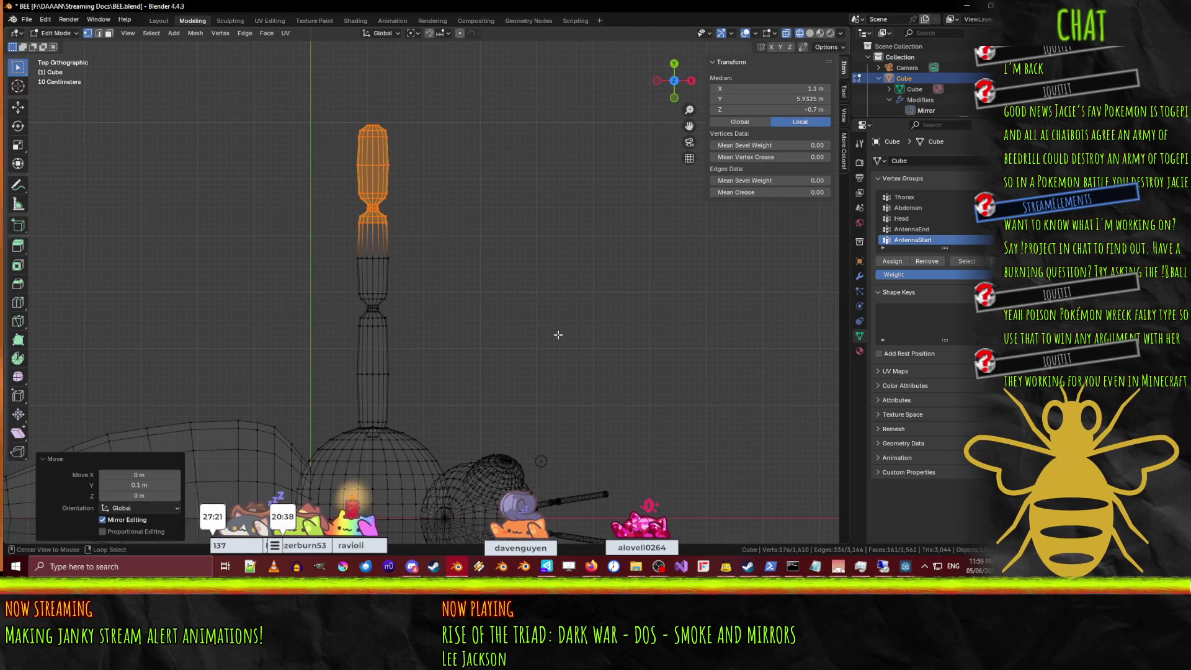
{"action": "key", "text": "ctrl+z"}
{"action": "scroll", "coordinate": [582, 341], "scroll_direction": "down", "scroll_amount": 3}
{"action": "mouse_move", "coordinate": [582, 341]}
{"action": "middle_mouse_down"}
{"action": "mouse_move", "coordinate": [465, 181]}
{"action": "mouse_move", "coordinate": [515, 223]}
{"action": "mouse_move", "coordinate": [510, 236]}
{"action": "mouse_move", "coordinate": [380, 307]}
{"action": "middle_mouse_up"}
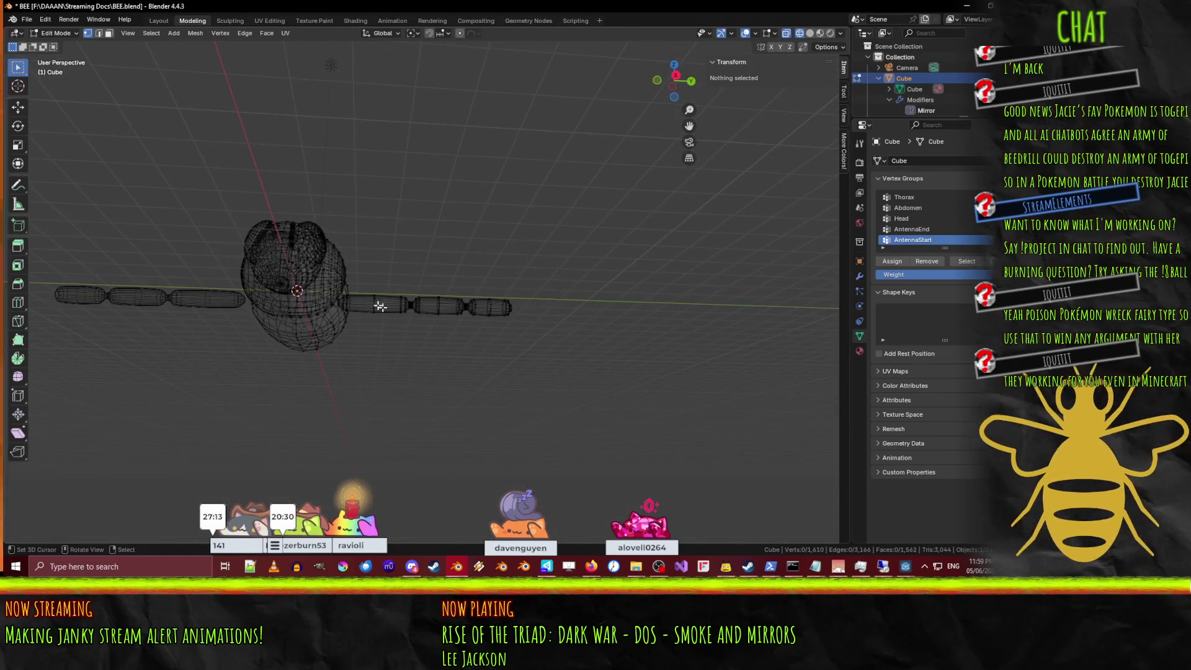
Orbit around the bee and settle on the Right Orthographic view.
{"action": "mouse_move", "coordinate": [392, 374]}
{"action": "middle_mouse_down"}
{"action": "mouse_move", "coordinate": [403, 331]}
{"action": "mouse_move", "coordinate": [385, 341]}
{"action": "middle_mouse_up"}
{"action": "scroll", "coordinate": [370, 351], "scroll_direction": "up", "scroll_amount": 8}
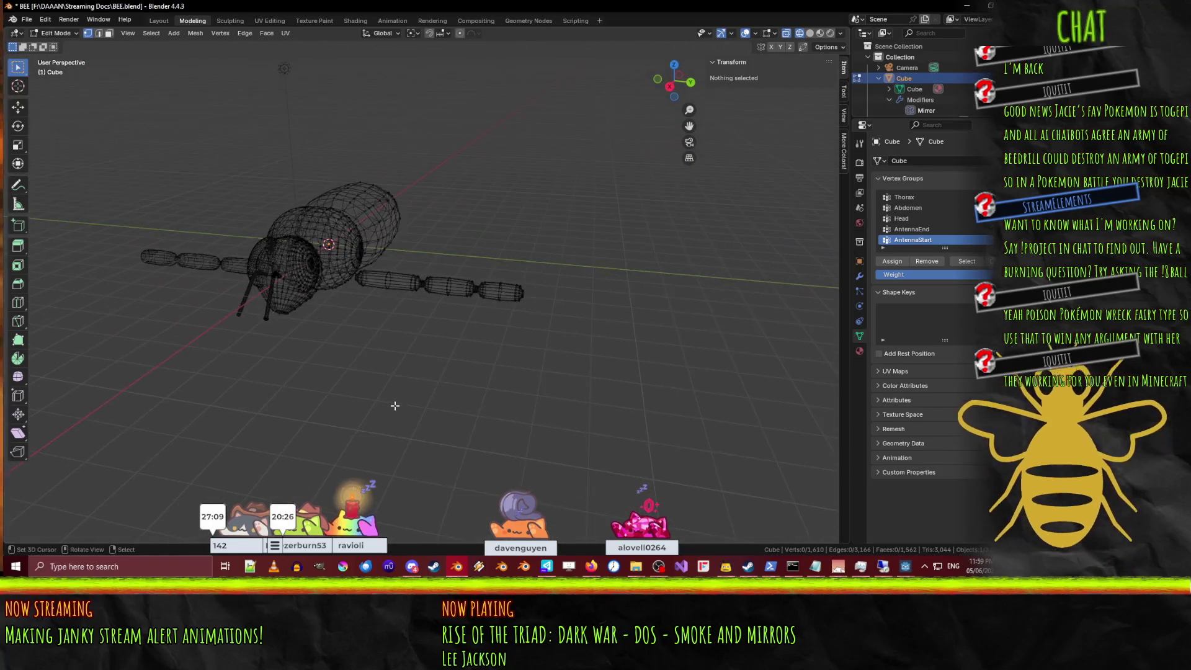
{"action": "key", "text": "KP_3"}
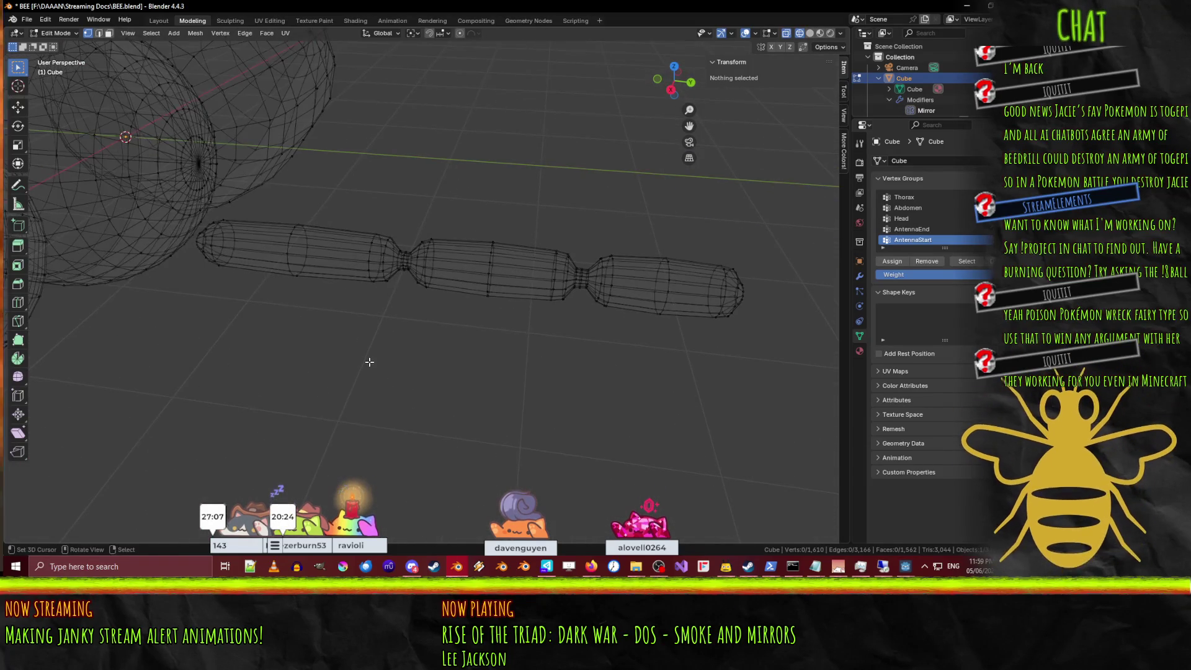
{"action": "key", "text": "KP_7"}
{"action": "mouse_move", "coordinate": [356, 344]}
{"action": "middle_mouse_down"}
{"action": "mouse_move", "coordinate": [395, 262]}
{"action": "mouse_move", "coordinate": [295, 236]}
{"action": "middle_mouse_up"}
{"action": "scroll", "coordinate": [295, 235], "scroll_direction": "up", "scroll_amount": 3}
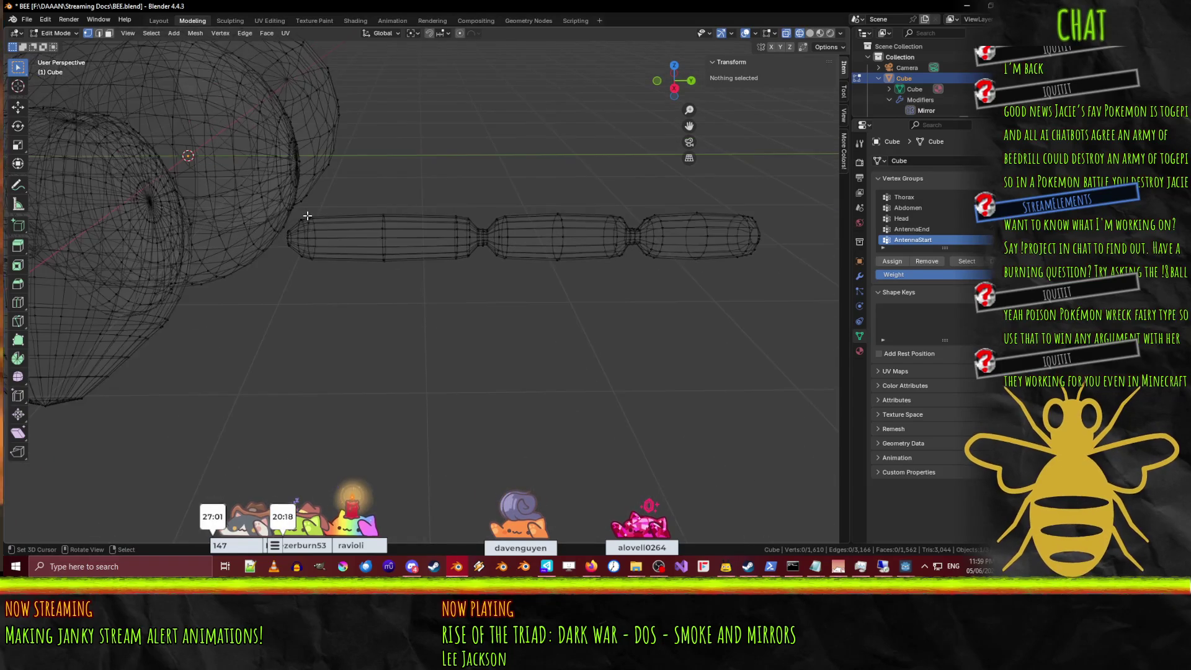
{"action": "key", "text": "KP_3"}
{"action": "scroll", "coordinate": [307, 215], "scroll_direction": "down", "scroll_amount": 3}
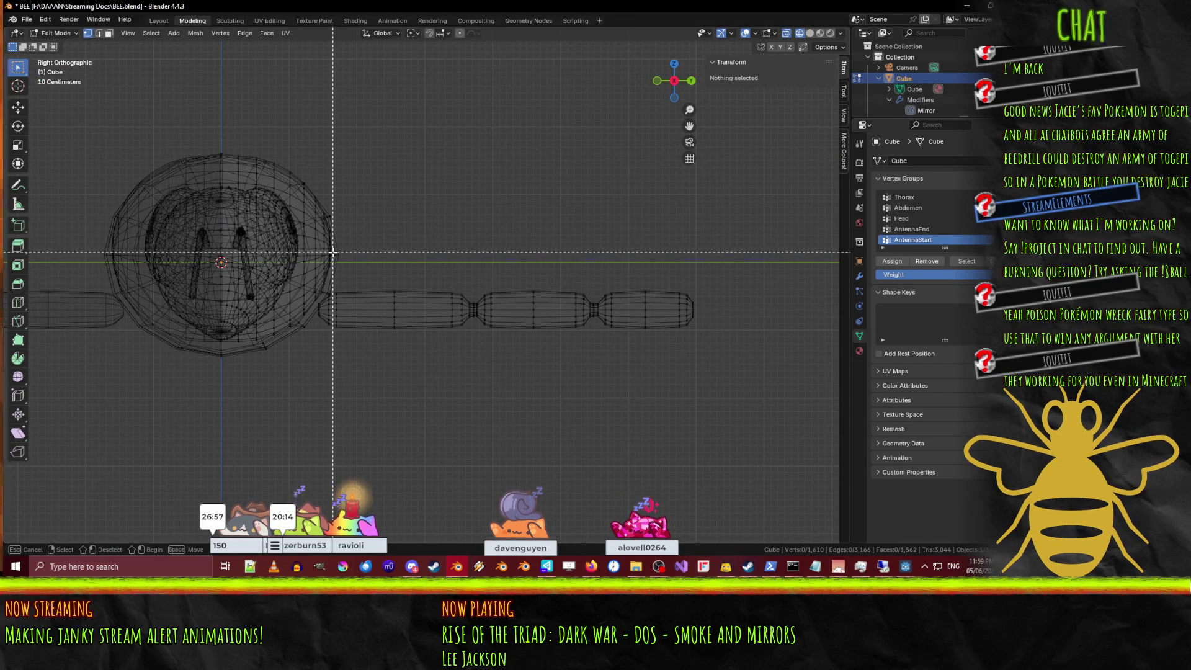
Box-select only the leg chain and zoom toward its joint with the body.
{"action": "left_click_drag", "start_coordinate": [329, 226], "coordinate": [708, 370]}
{"action": "left_click", "coordinate": [501, 376]}
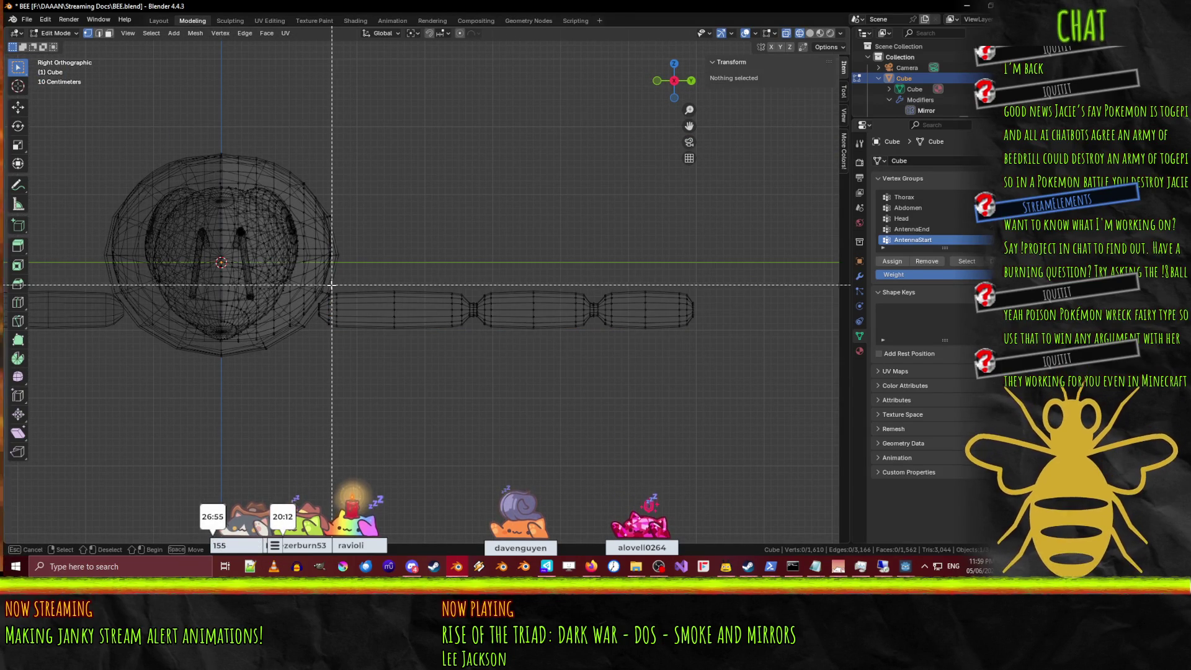
{"action": "left_click_drag", "start_coordinate": [329, 282], "coordinate": [787, 366]}
{"action": "middle_click_drag", "start_coordinate": [457, 358], "coordinate": [509, 340], "text": "shift"}
{"action": "scroll", "coordinate": [509, 340], "scroll_direction": "up", "scroll_amount": 7}
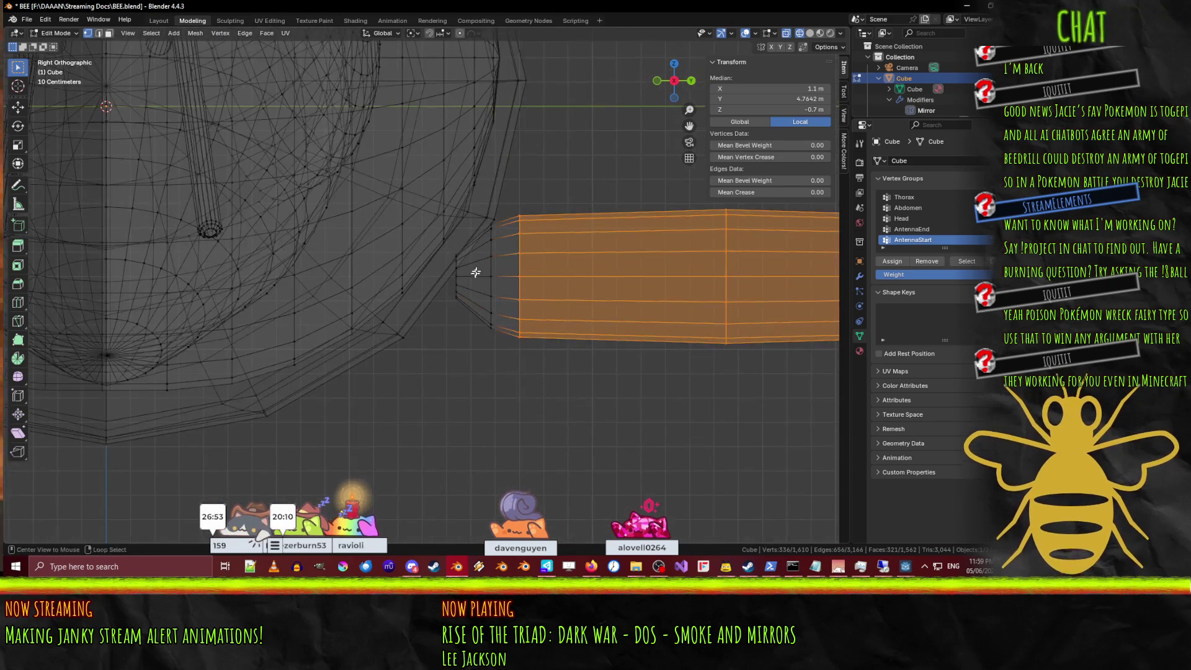
Add the leg's inner end rings to the selection and switch to Top view.
{"action": "left_click", "coordinate": [489, 272], "text": "alt+shift"}
{"action": "left_click", "coordinate": [459, 272], "text": "alt+shift"}
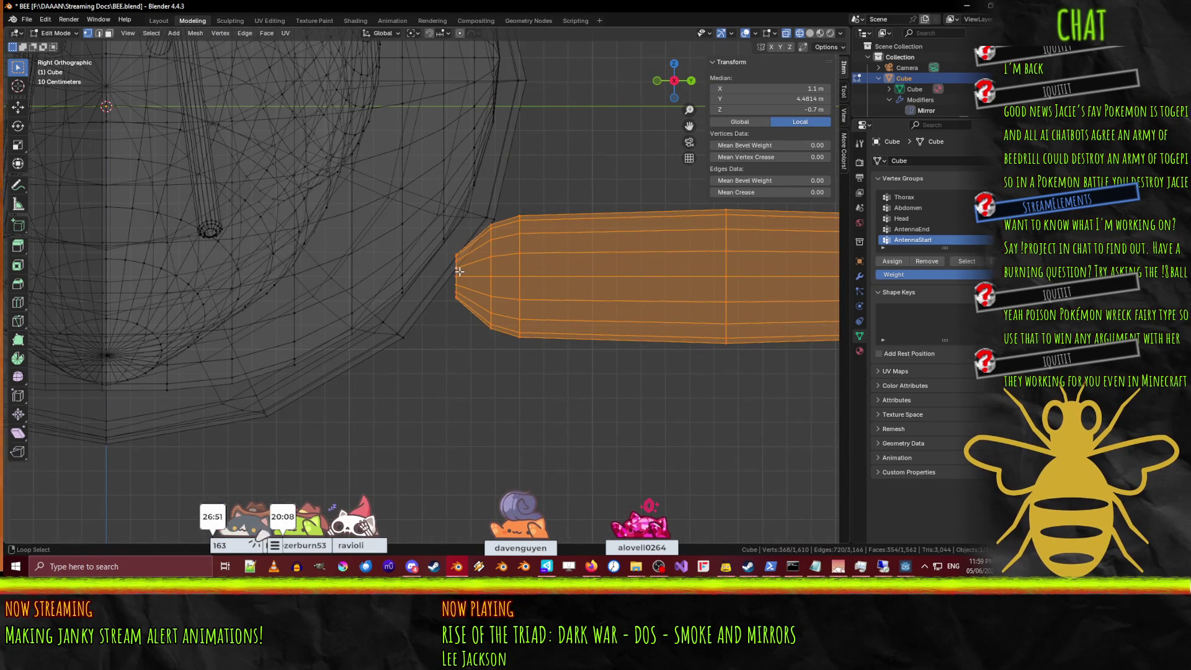
{"action": "scroll", "coordinate": [559, 292], "scroll_direction": "down", "scroll_amount": 8}
{"action": "key", "text": "KP_7"}
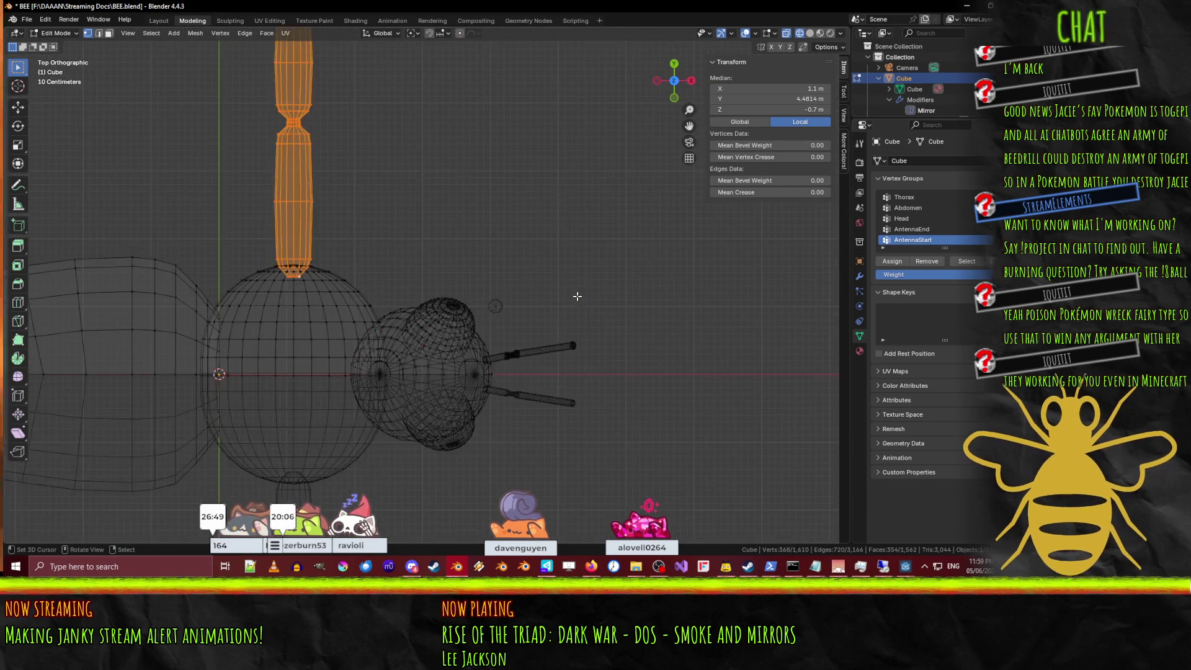
{"action": "scroll", "coordinate": [465, 285], "scroll_direction": "down", "scroll_amount": 2}
Duplicate the leg, offsetting the copy 1.1 m in X and −0.4 m in Y.
{"action": "key", "text": "shift+d"}
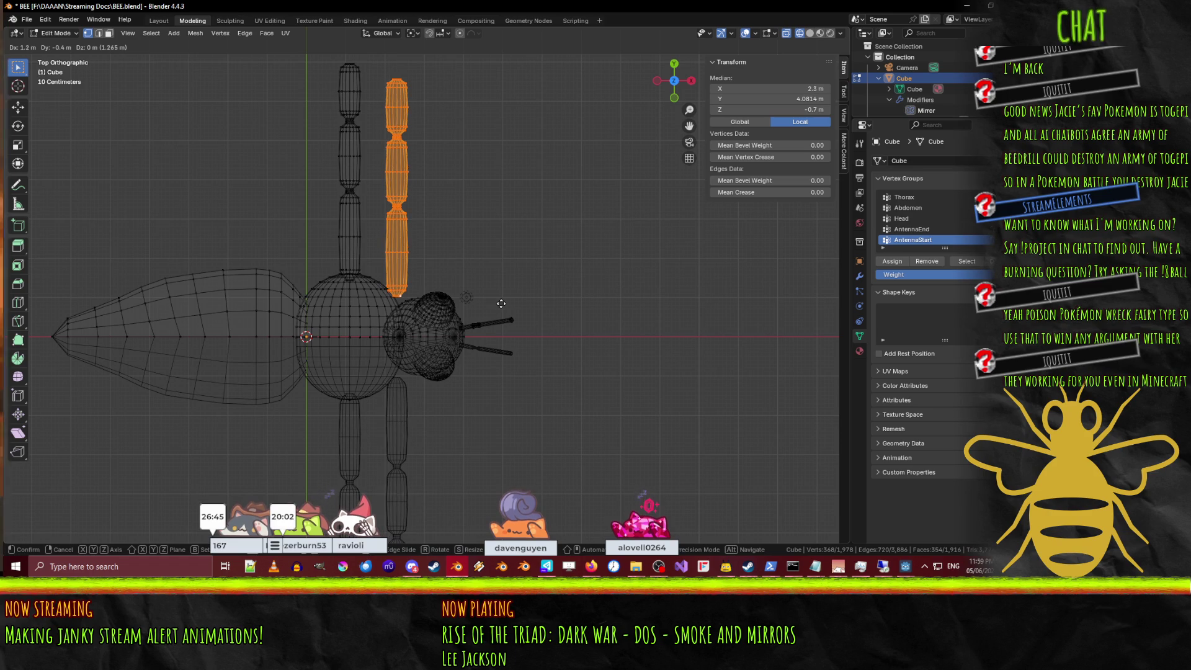
{"action": "left_click", "coordinate": [495, 302]}
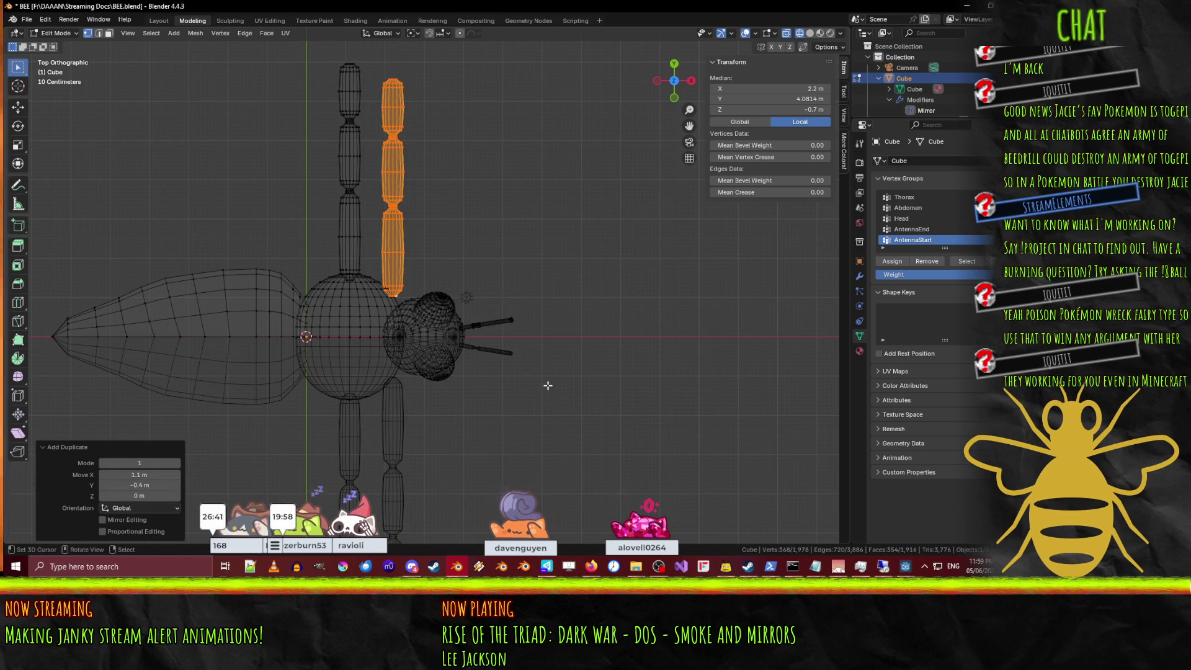
{"action": "key", "text": "r"}
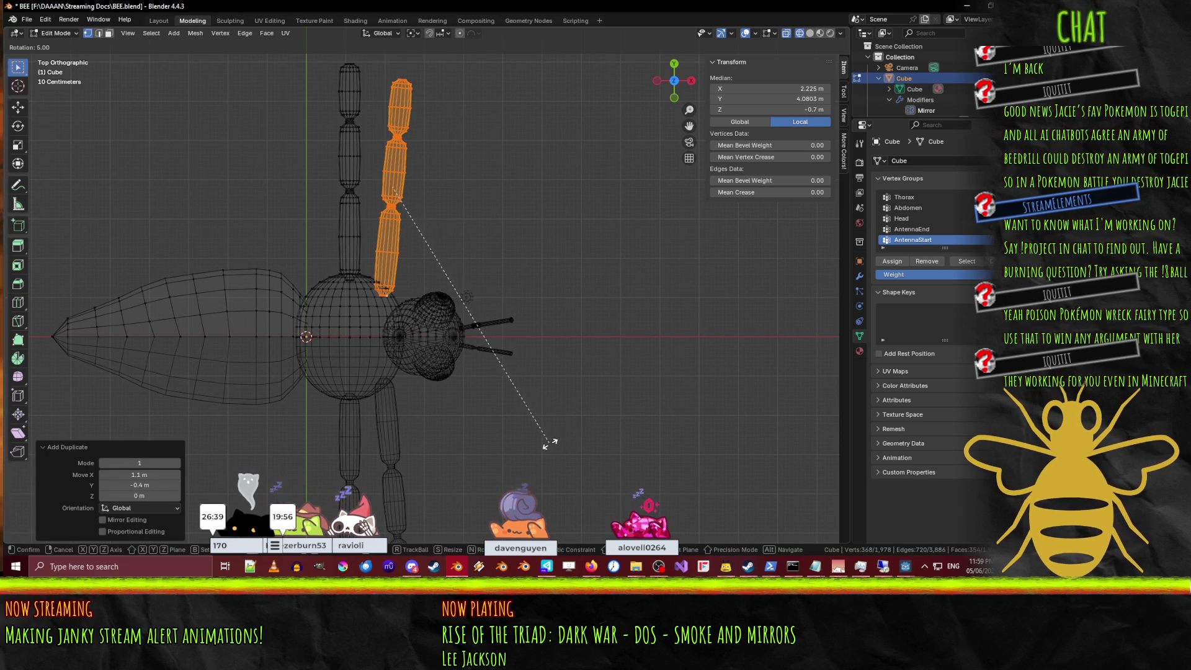
{"action": "right_click", "coordinate": [549, 443]}
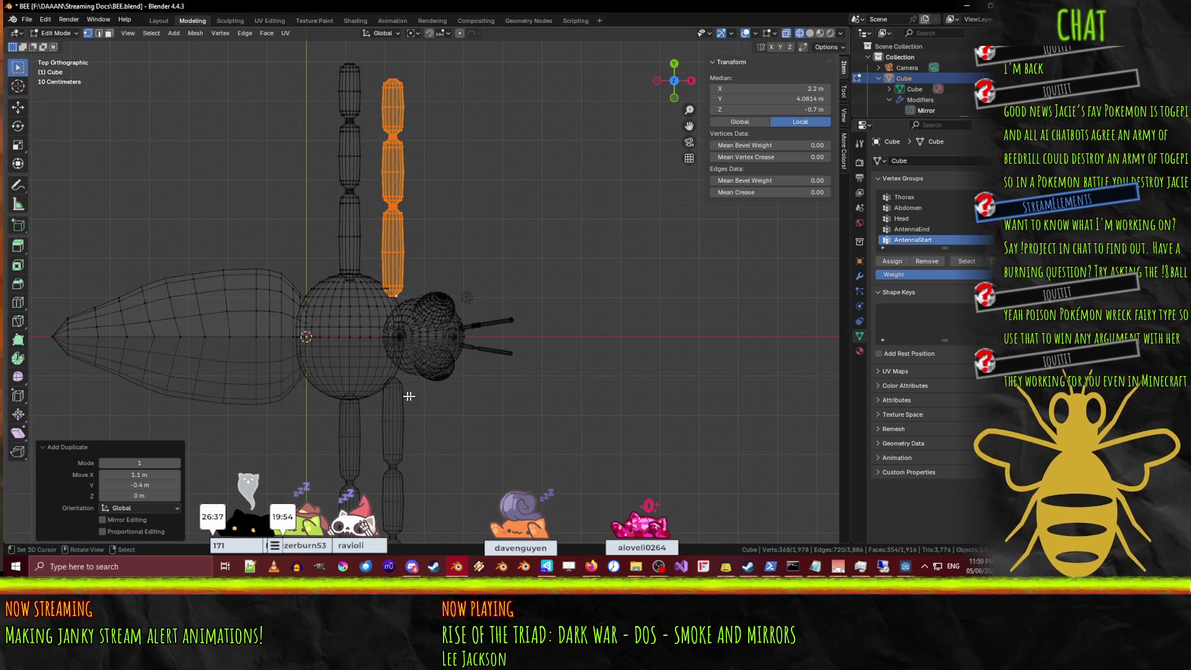
{"action": "scroll", "coordinate": [417, 371], "scroll_direction": "up", "scroll_amount": 1}
{"action": "scroll", "coordinate": [472, 378], "scroll_direction": "down", "scroll_amount": 2}
{"action": "key", "text": "r"}
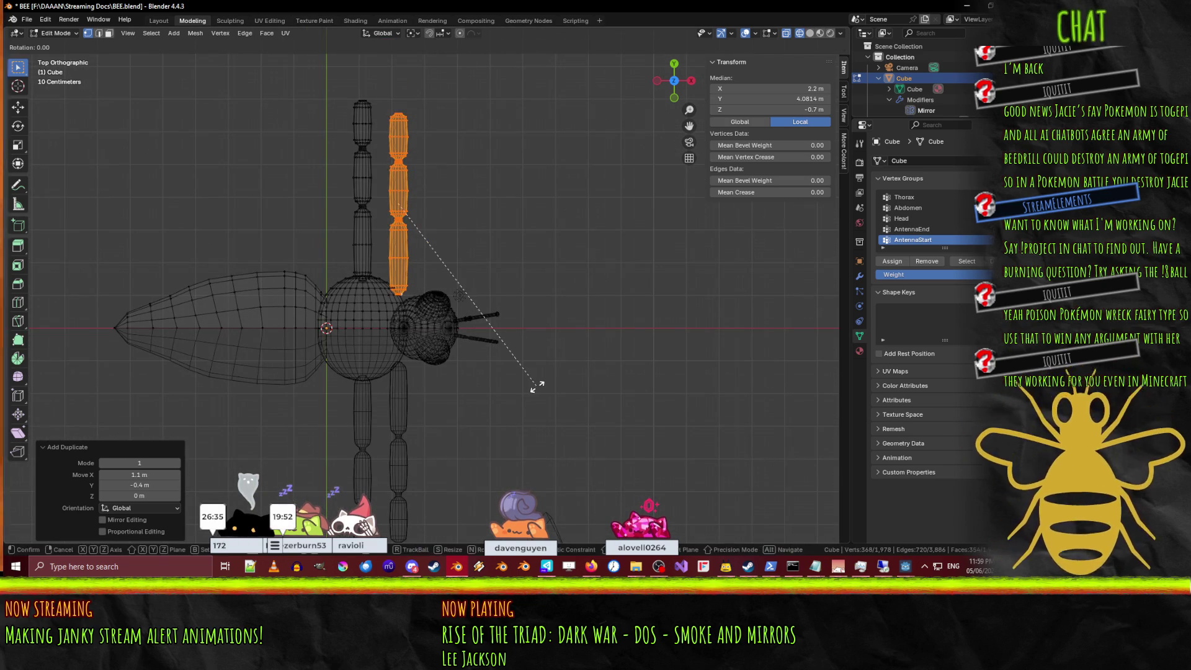
{"action": "right_click", "coordinate": [505, 389]}
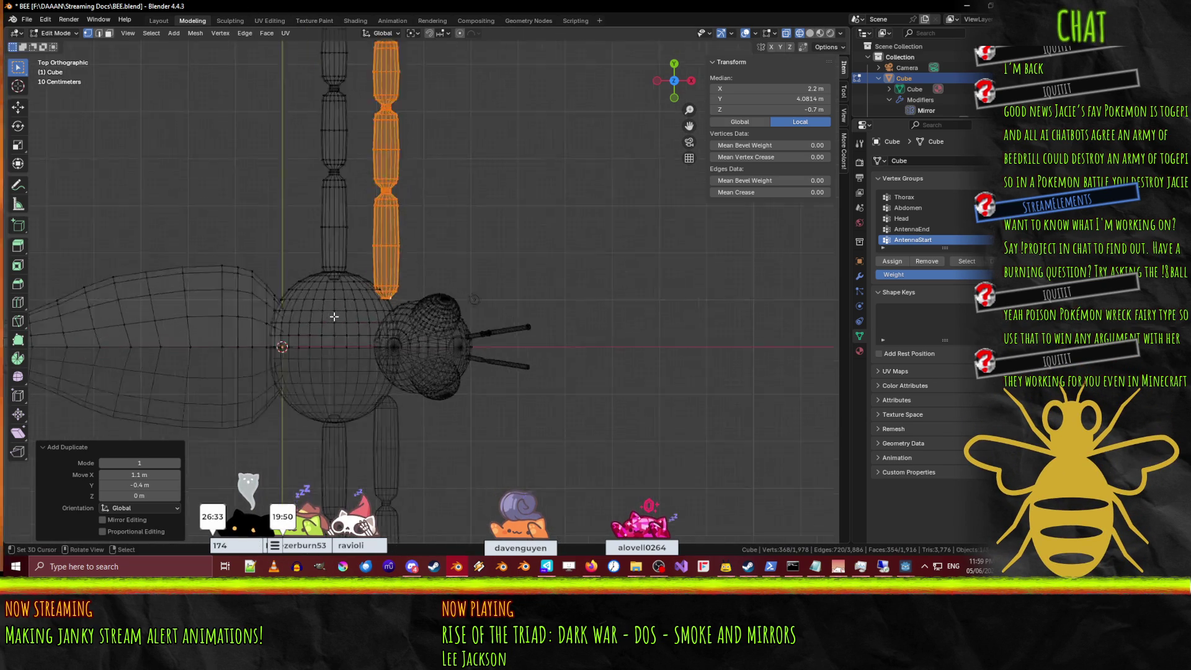
{"action": "scroll", "coordinate": [252, 361], "scroll_direction": "up", "scroll_amount": 8}
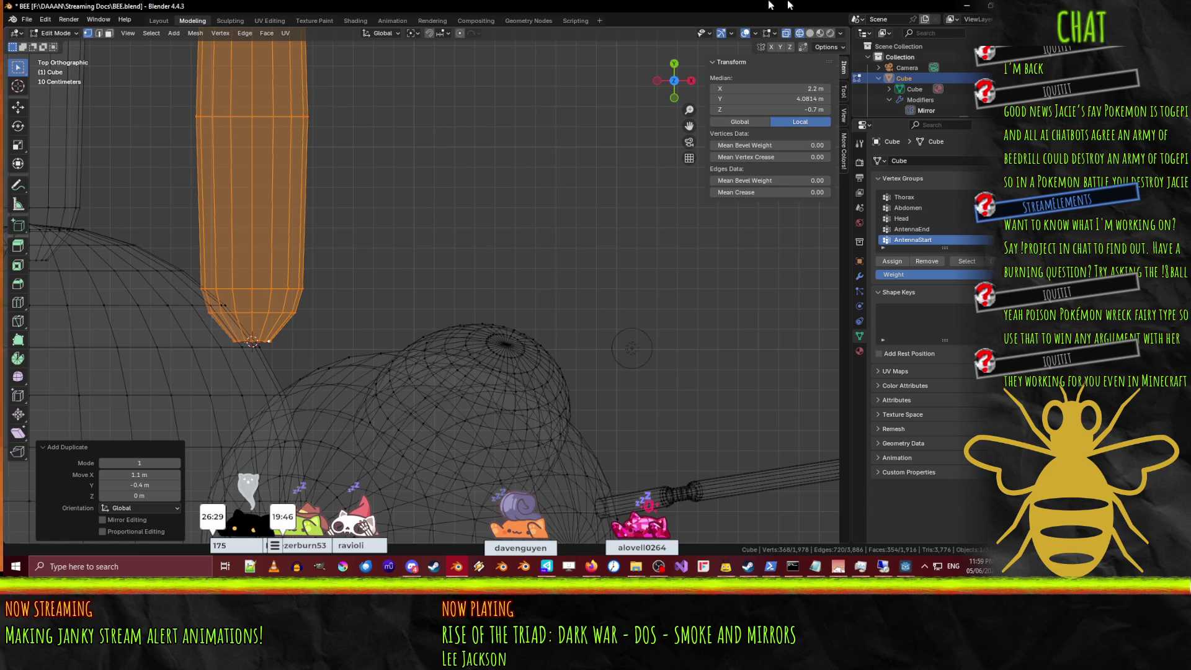
Set the 3D cursor location to X 2.2 m and Y 1 m.
{"action": "left_click", "coordinate": [843, 91]}
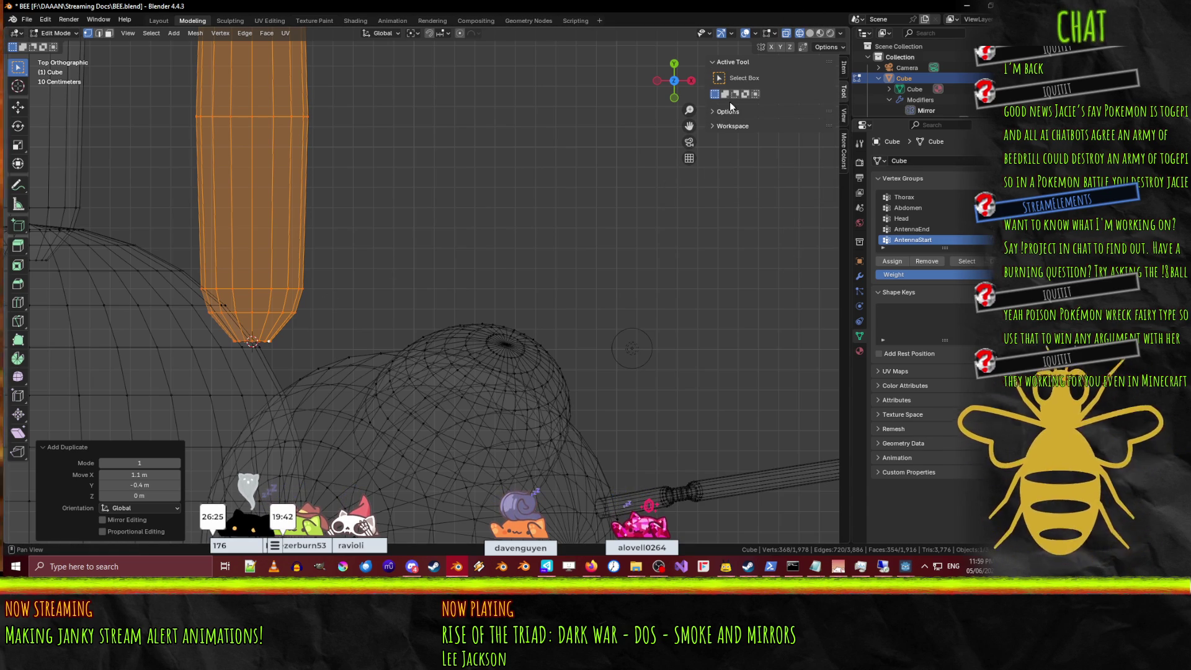
{"action": "left_click", "coordinate": [843, 115]}
{"action": "type", "text": "2.20m"}
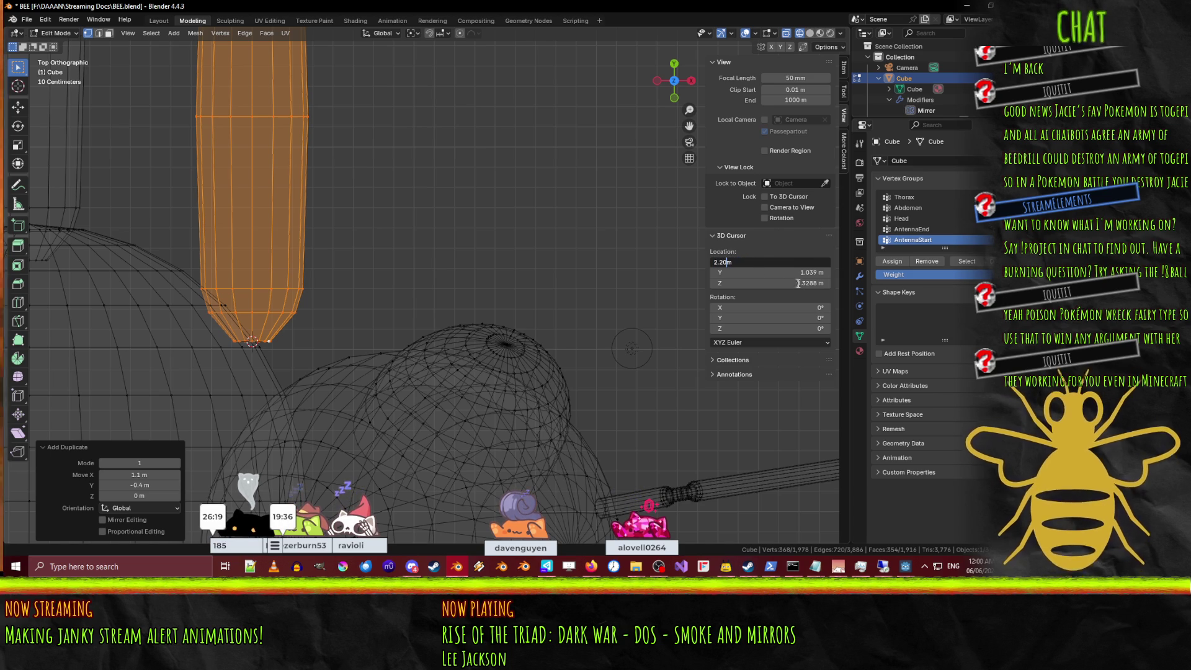
{"action": "key", "text": "Return"}
{"action": "left_click", "coordinate": [733, 275]}
{"action": "left_click", "coordinate": [734, 275]}
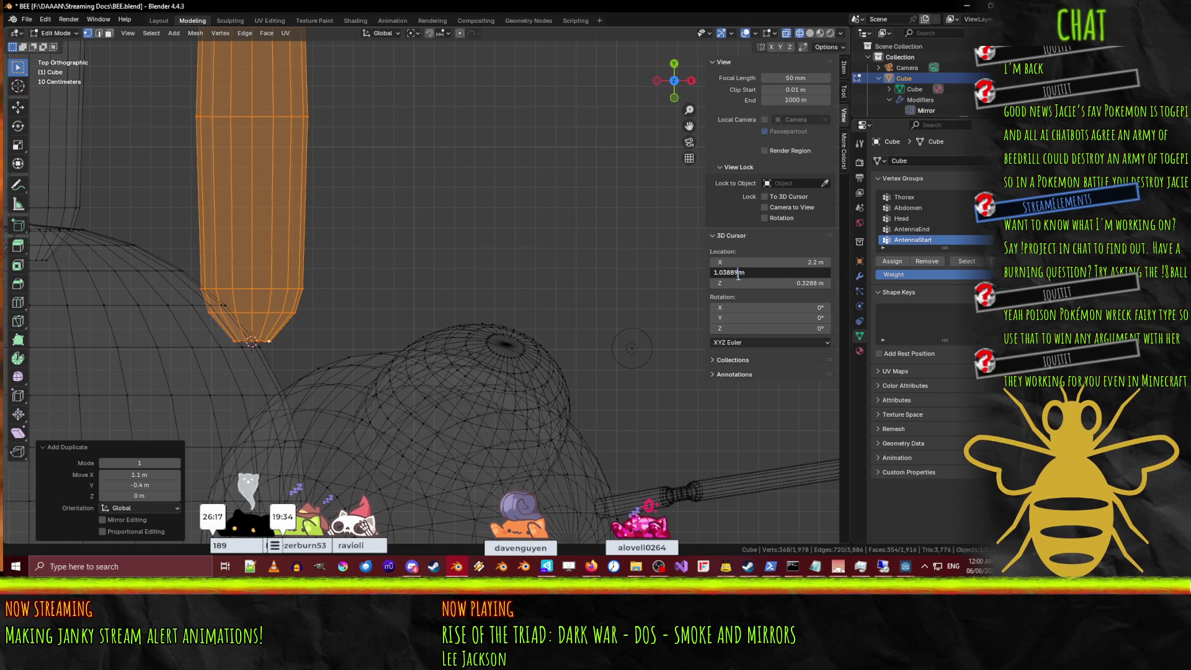
{"action": "key", "text": "BackSpace"}
{"action": "key", "text": "BackSpace"}
{"action": "key", "text": "BackSpace"}
{"action": "key", "text": "Return"}
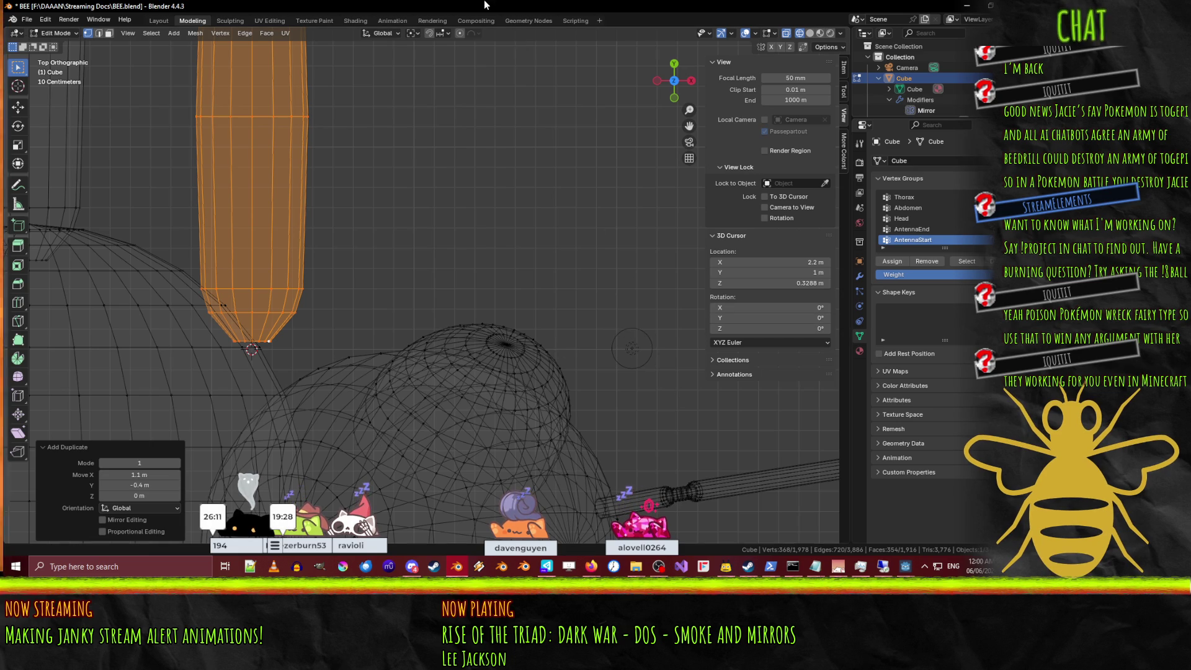
Return to Top view and bring up the Transform Pivot Point options.
{"action": "middle_click_drag", "start_coordinate": [500, 411], "coordinate": [505, 412]}
{"action": "key", "text": "KP_7"}
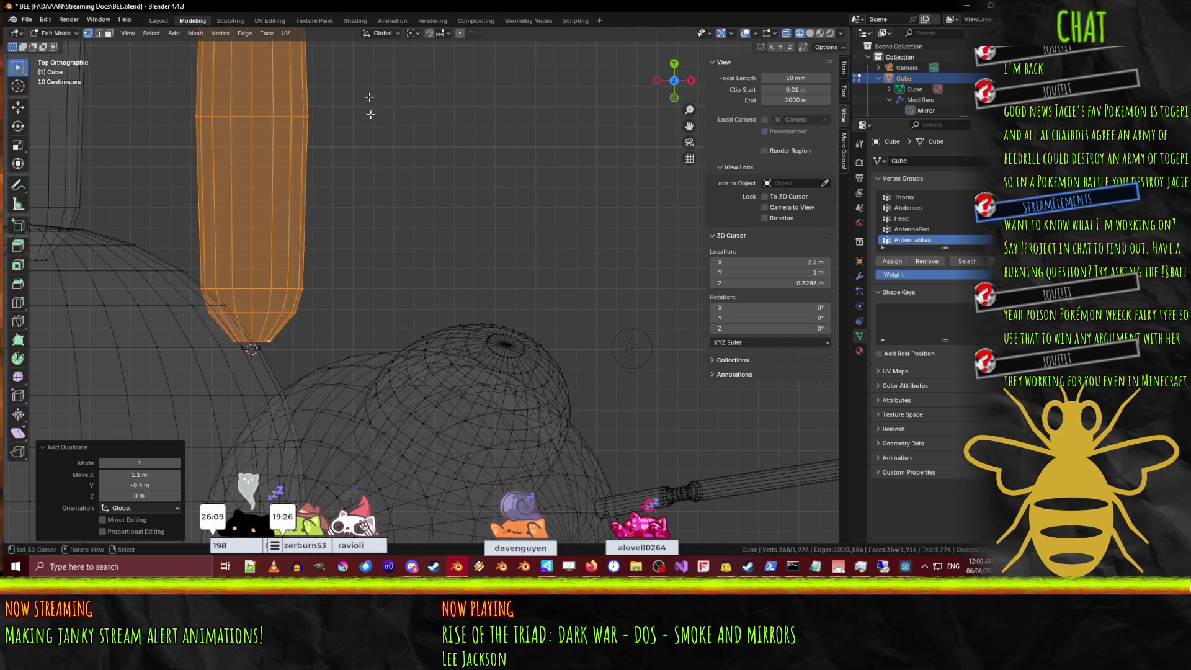
{"action": "left_click", "coordinate": [418, 34]}
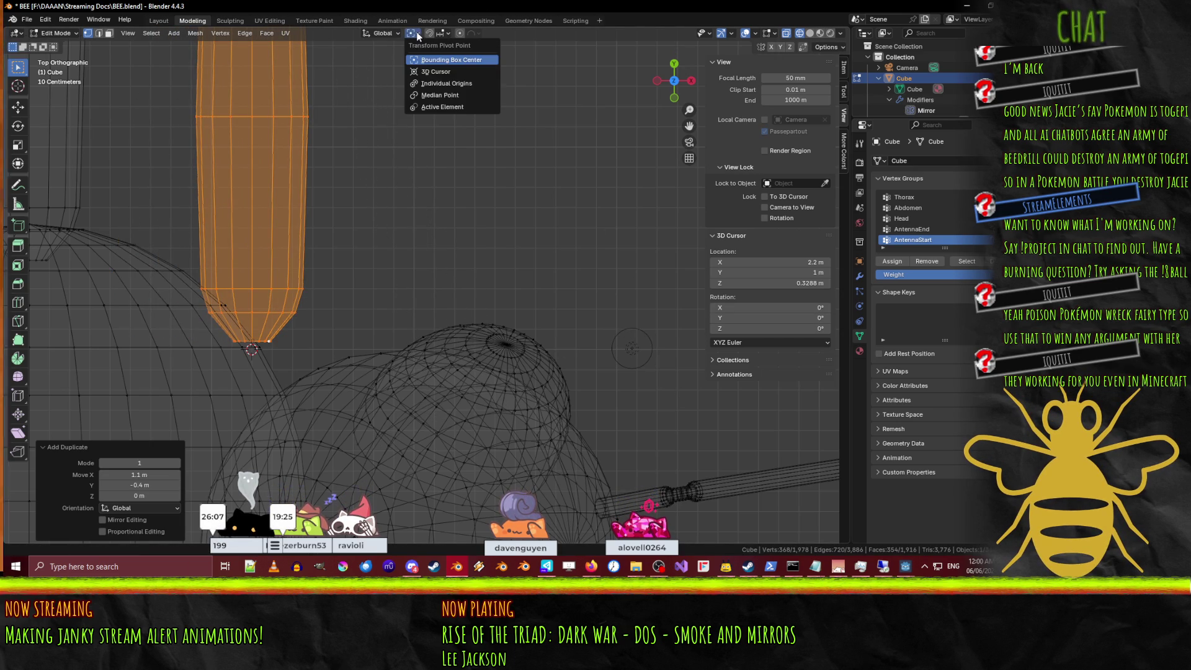
Pivot on the 3D Cursor and rotate the leg 25° about Z.
{"action": "left_click", "coordinate": [436, 72]}
{"action": "key", "text": "r"}
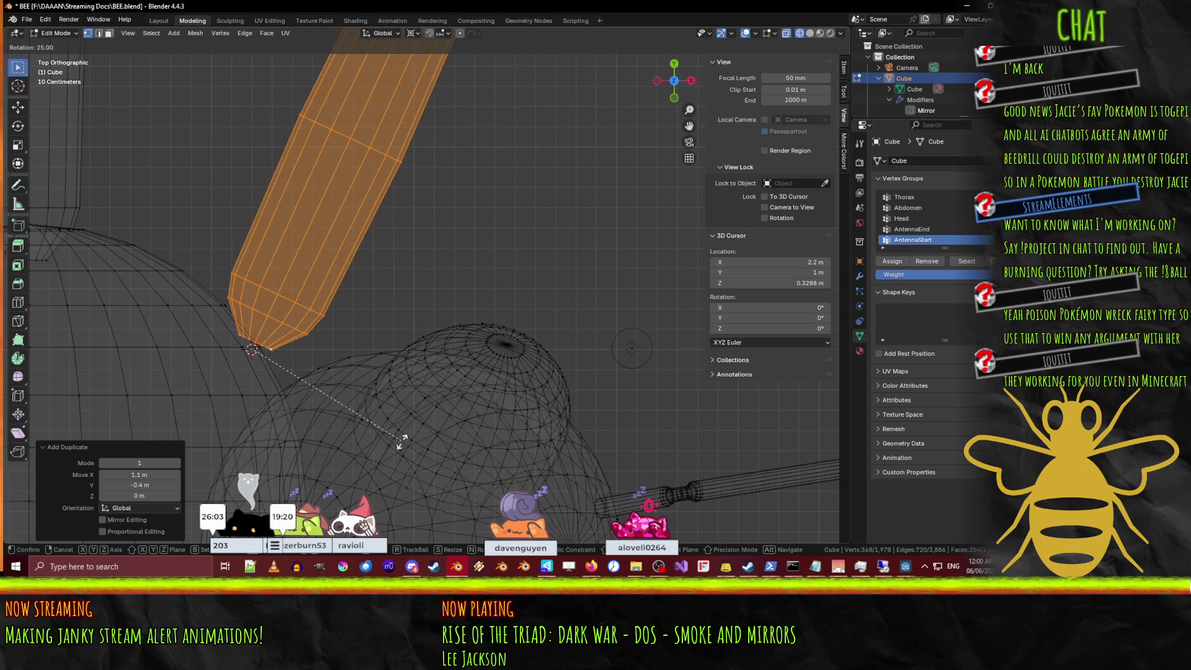
{"action": "key", "text": "Return"}
{"action": "scroll", "coordinate": [436, 323], "scroll_direction": "down", "scroll_amount": 10}
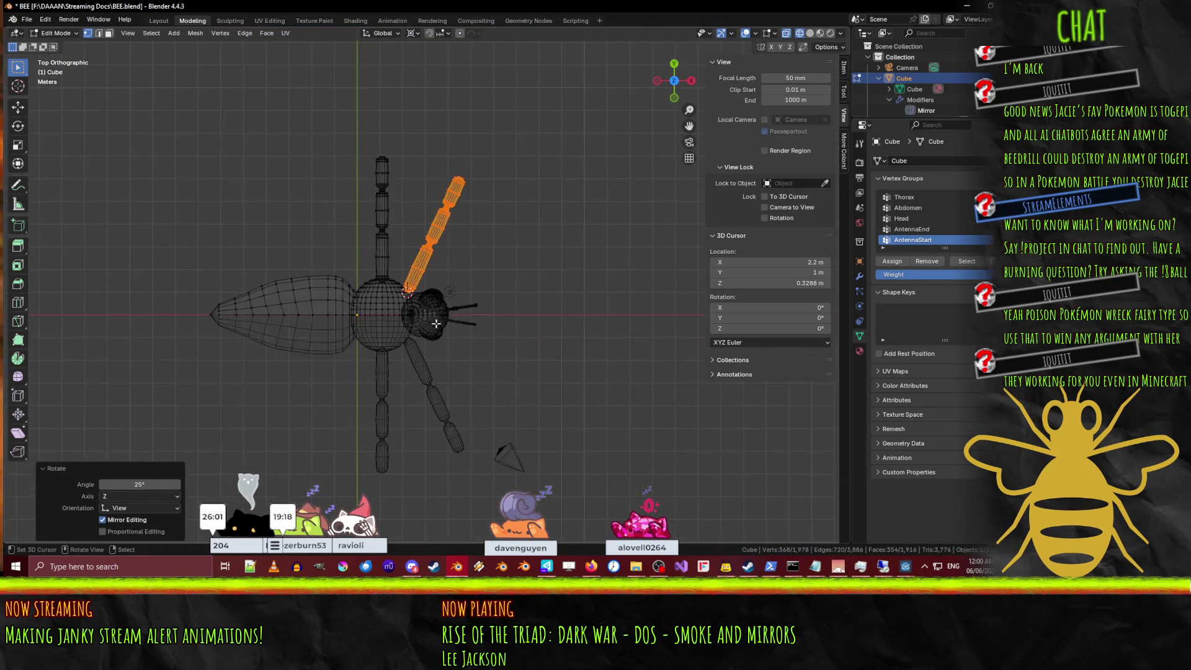
{"action": "scroll", "coordinate": [436, 323], "scroll_direction": "up", "scroll_amount": 3}
Shift the tilted leg −0.2 m X, 0.1 m Y against the thorax and duplicate it.
{"action": "key", "text": "g"}
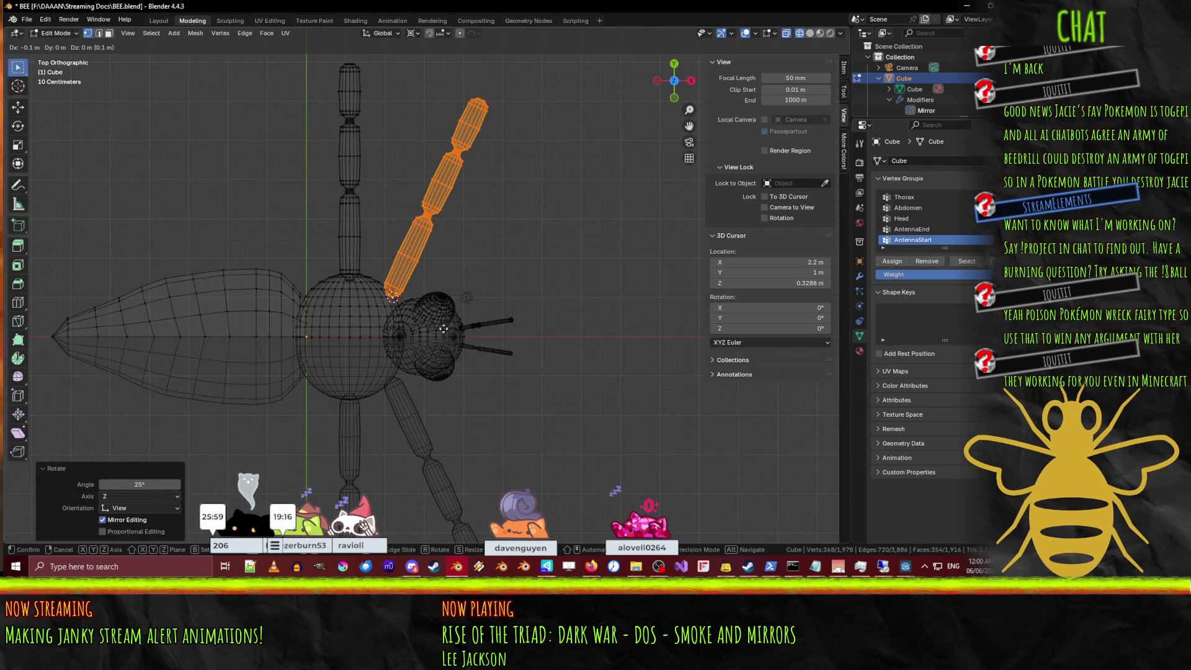
{"action": "left_click", "coordinate": [442, 324]}
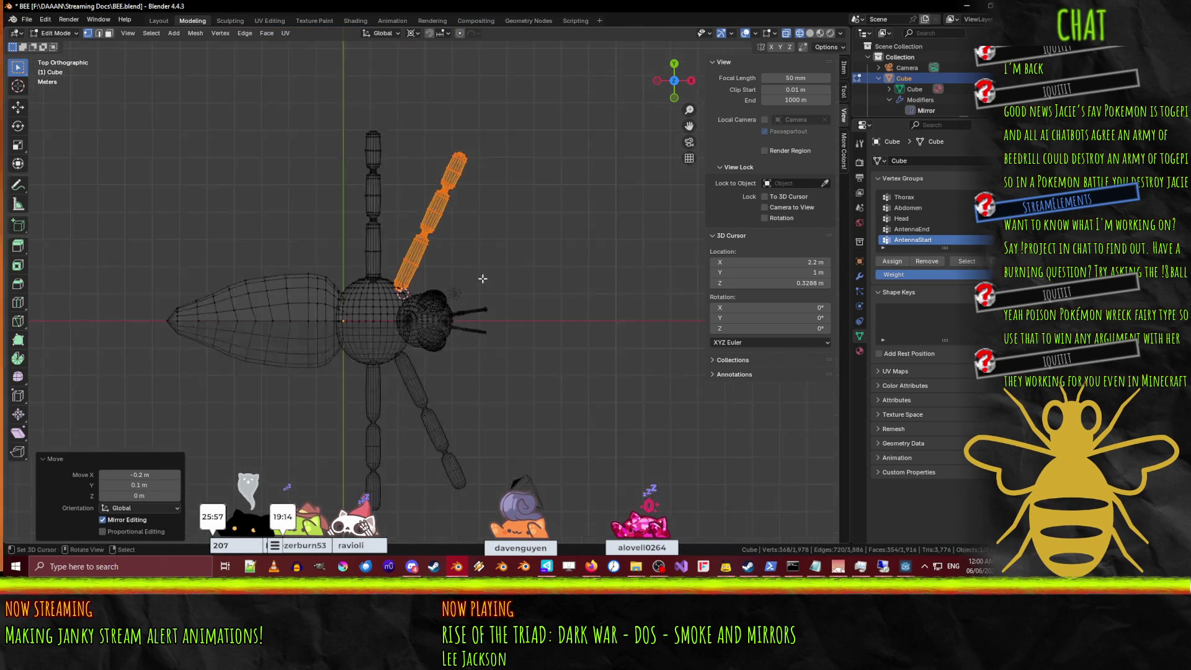
{"action": "scroll", "coordinate": [492, 343], "scroll_direction": "up", "scroll_amount": 5}
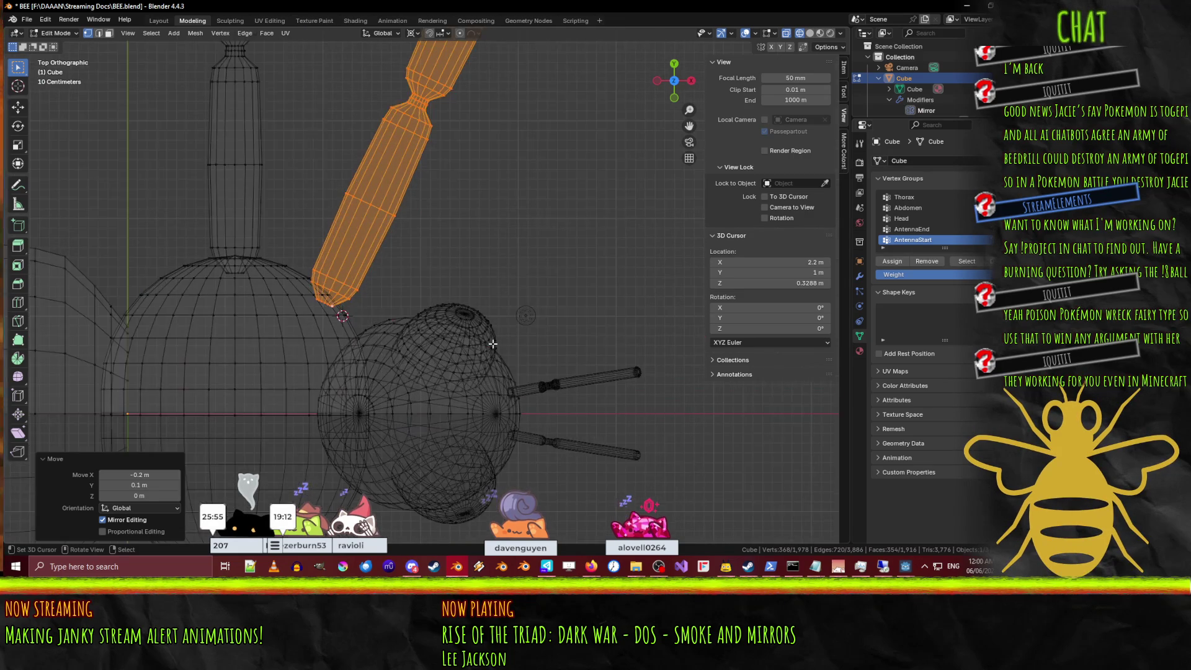
{"action": "key", "text": "shift+d"}
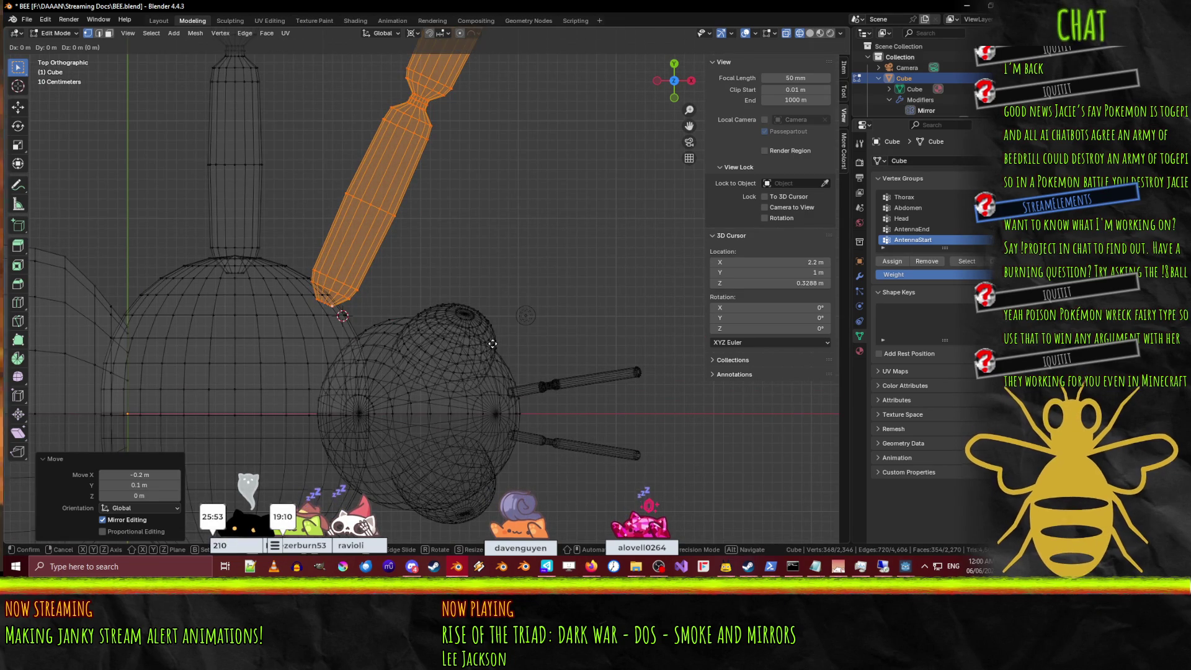
Place the leg copy 1.9 m further back and set the 3D cursor X to 0.11 m.
{"action": "left_click", "coordinate": [305, 333]}
{"action": "scroll", "coordinate": [261, 301], "scroll_direction": "up", "scroll_amount": 6}
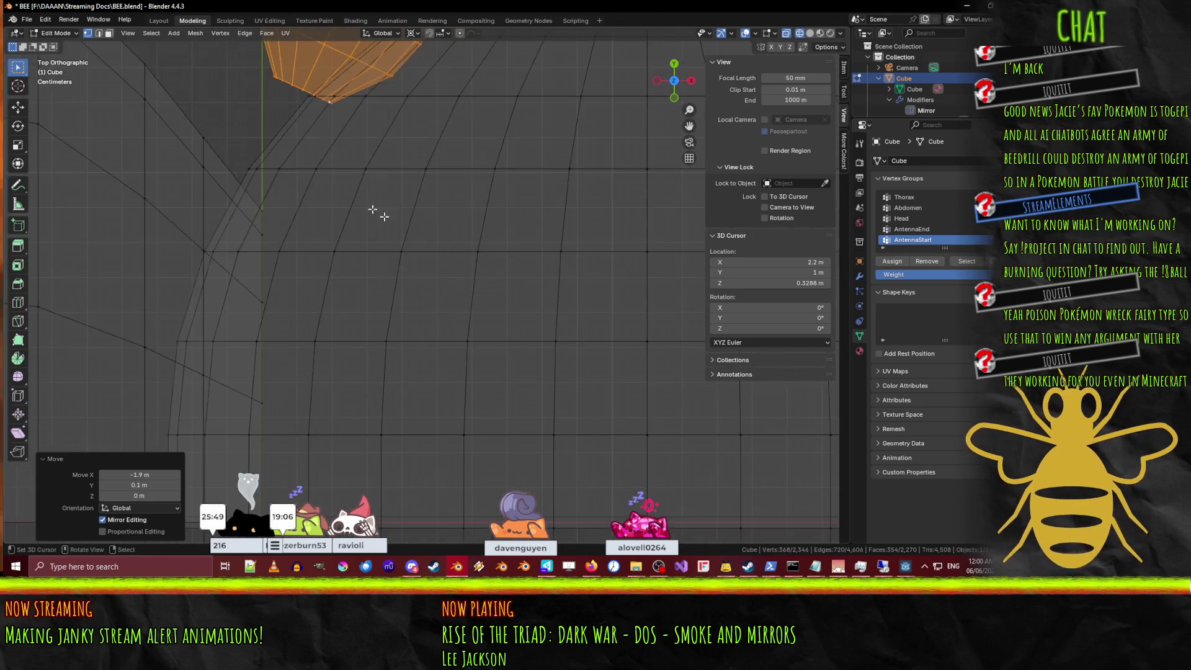
{"action": "scroll", "coordinate": [475, 304], "scroll_direction": "up", "scroll_amount": 2}
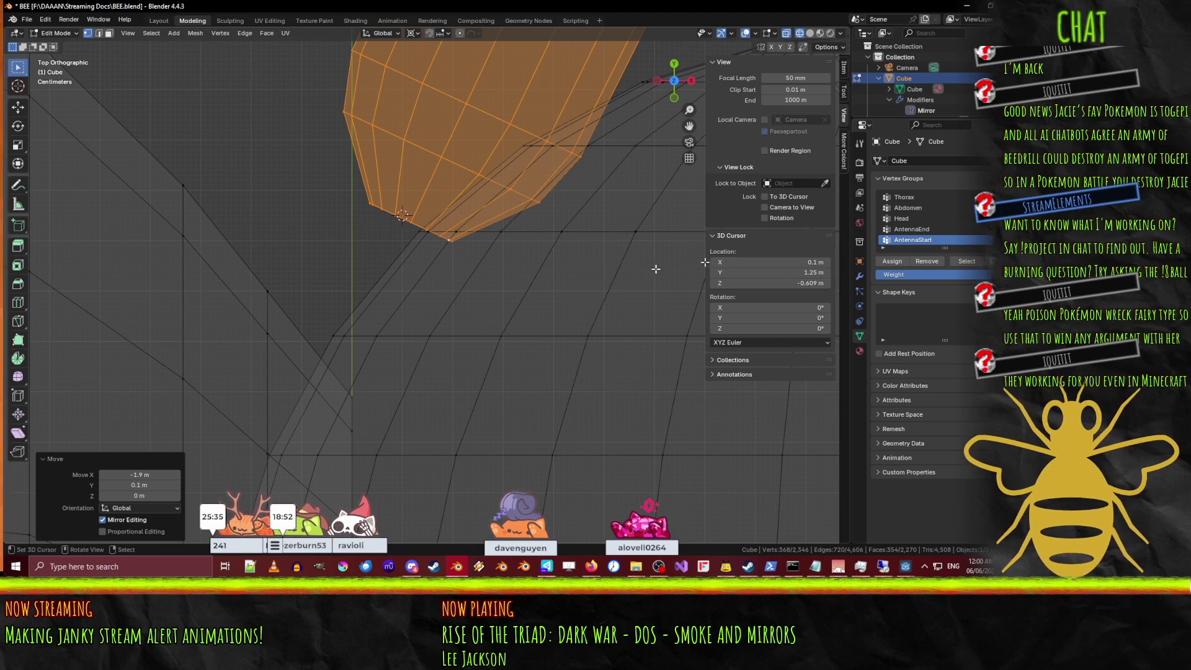
{"action": "left_click", "coordinate": [798, 263]}
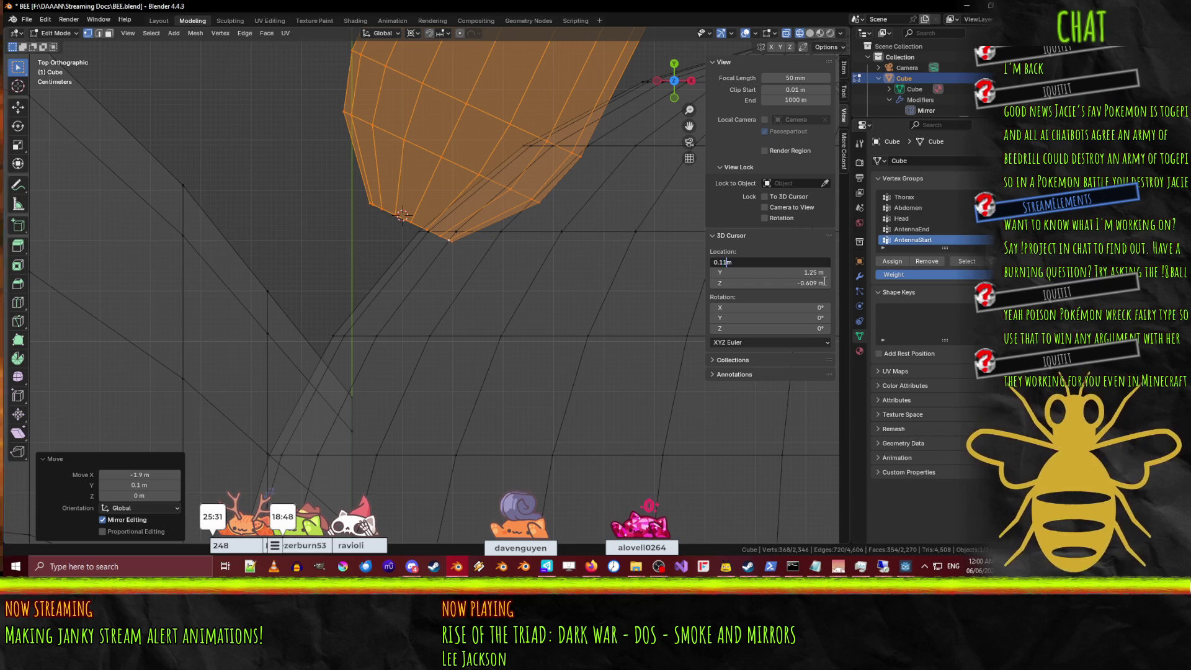
{"action": "key", "text": "Return"}
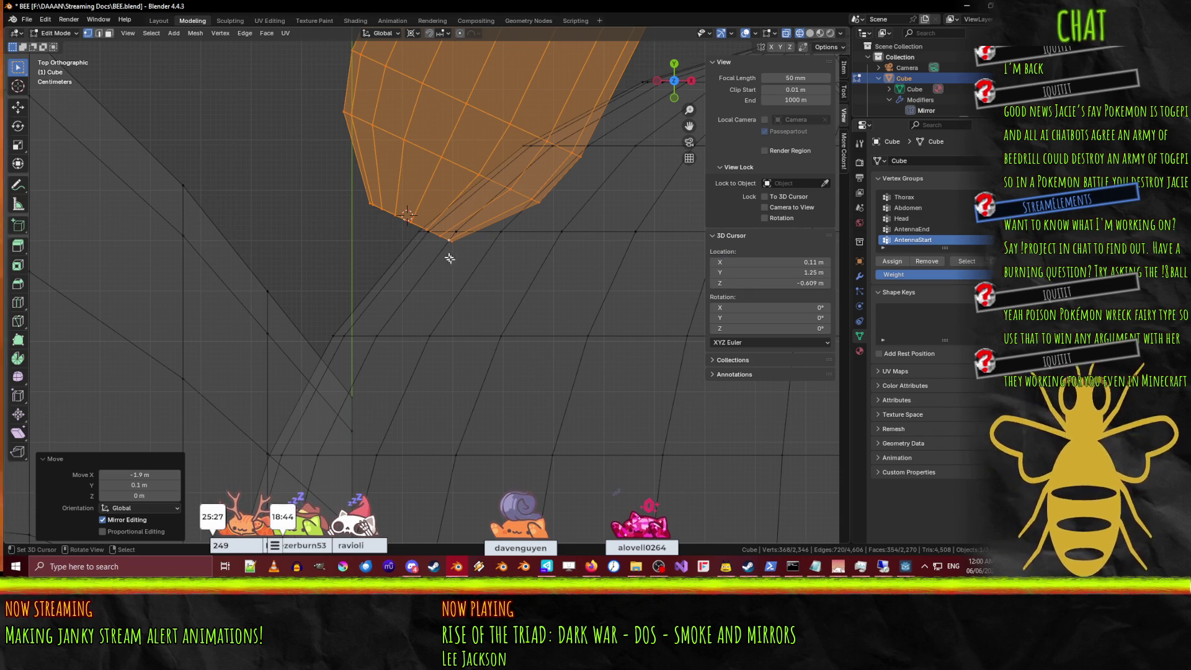
Nudge the leg copy into place with a few small position adjustments.
{"action": "key", "text": "g"}
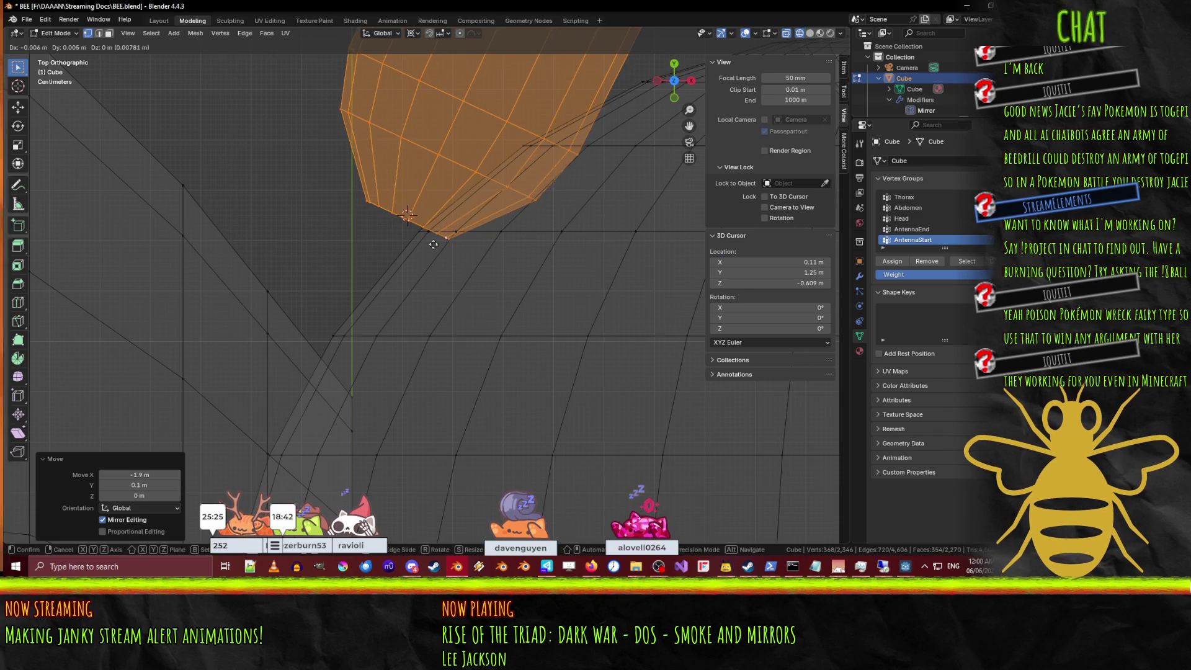
{"action": "right_click", "coordinate": [414, 217]}
{"action": "scroll", "coordinate": [412, 217], "scroll_direction": "up", "scroll_amount": 5}
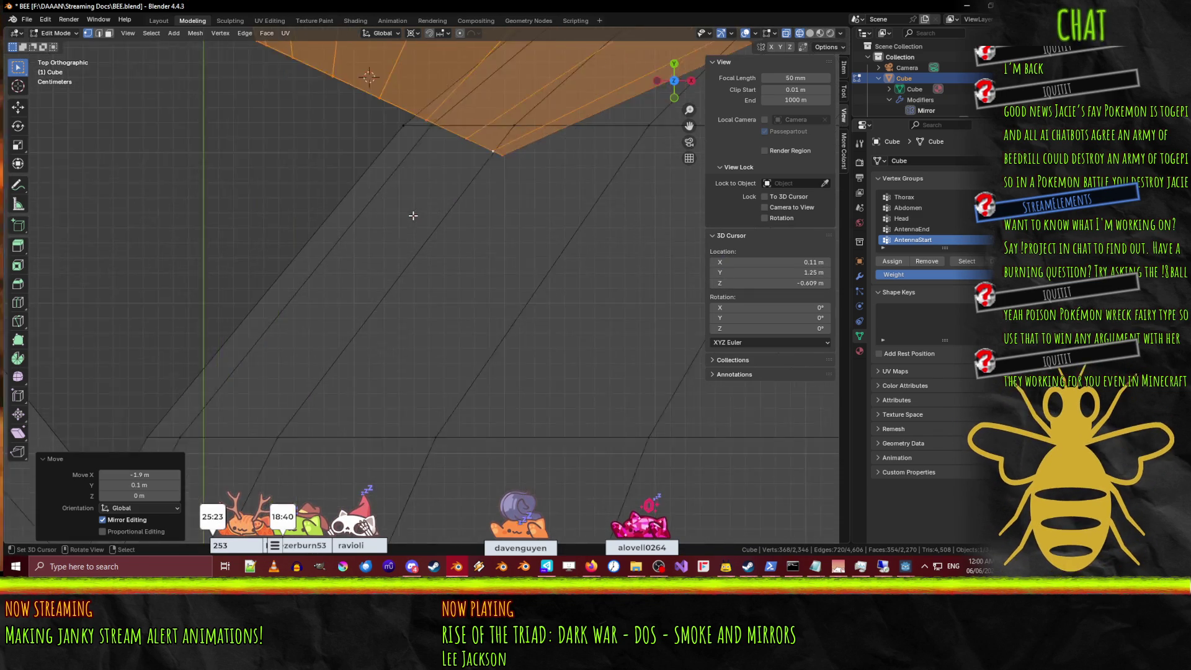
{"action": "key", "text": "g"}
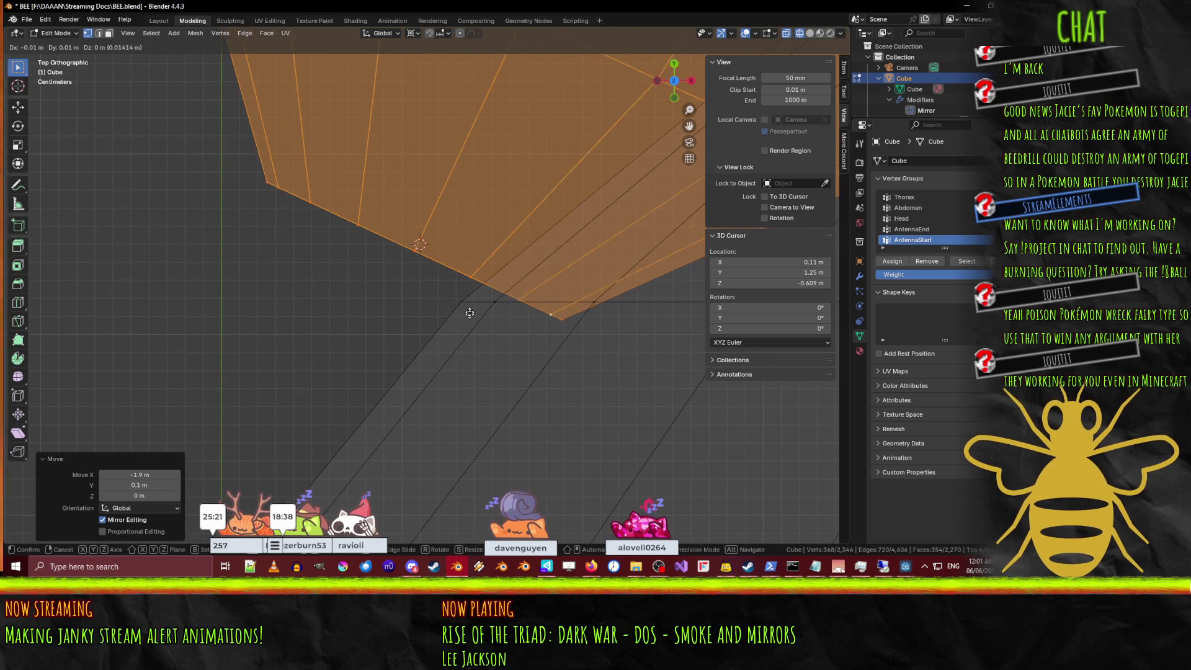
{"action": "left_click", "coordinate": [468, 318]}
{"action": "scroll", "coordinate": [468, 318], "scroll_direction": "up", "scroll_amount": 2}
{"action": "key", "text": "g"}
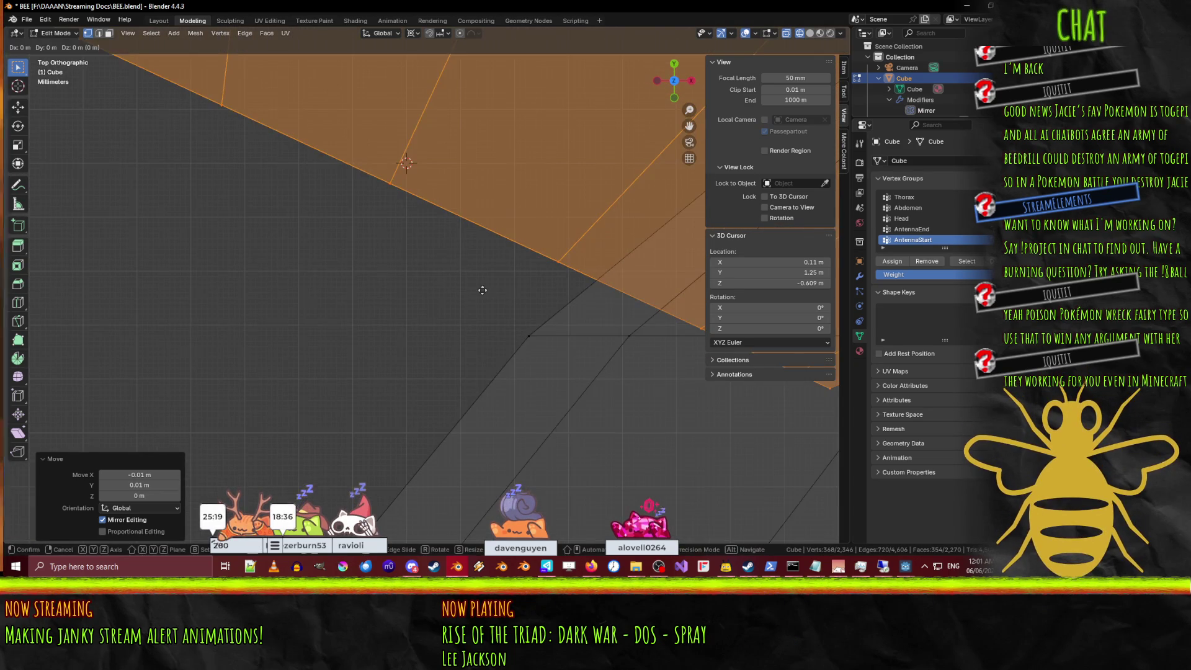
{"action": "left_click", "coordinate": [468, 220]}
{"action": "scroll", "coordinate": [467, 217], "scroll_direction": "down", "scroll_amount": 8}
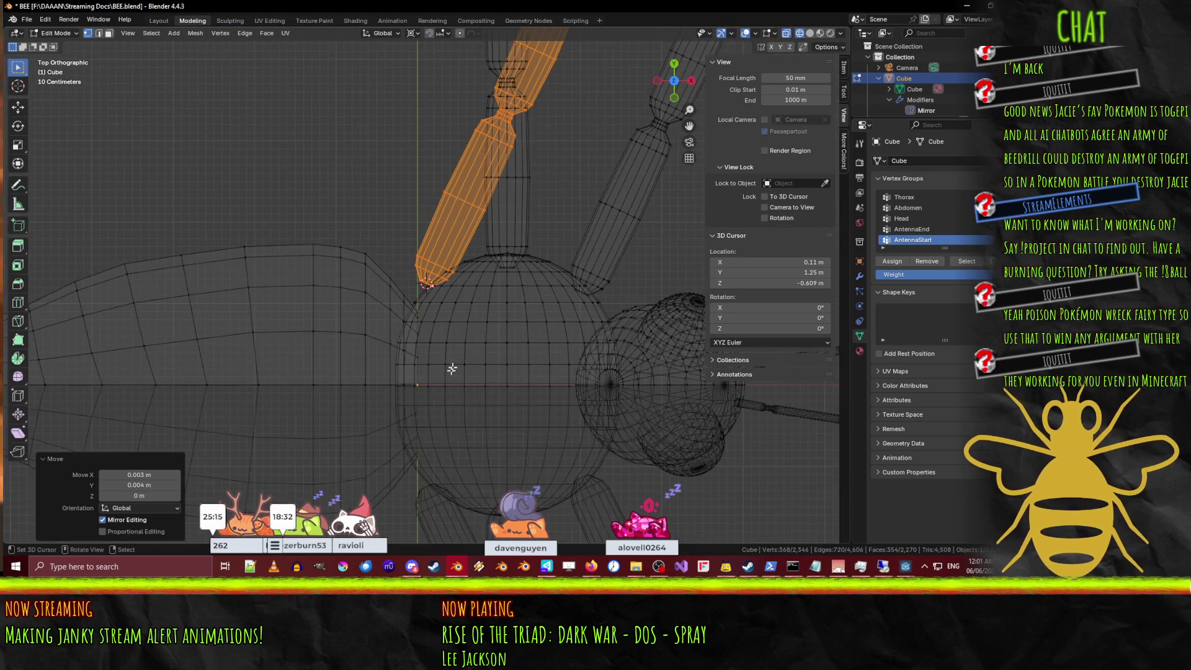
Turn the copy -45° the other way, fit it against the thorax, and return to Object Mode.
{"action": "key", "text": "r"}
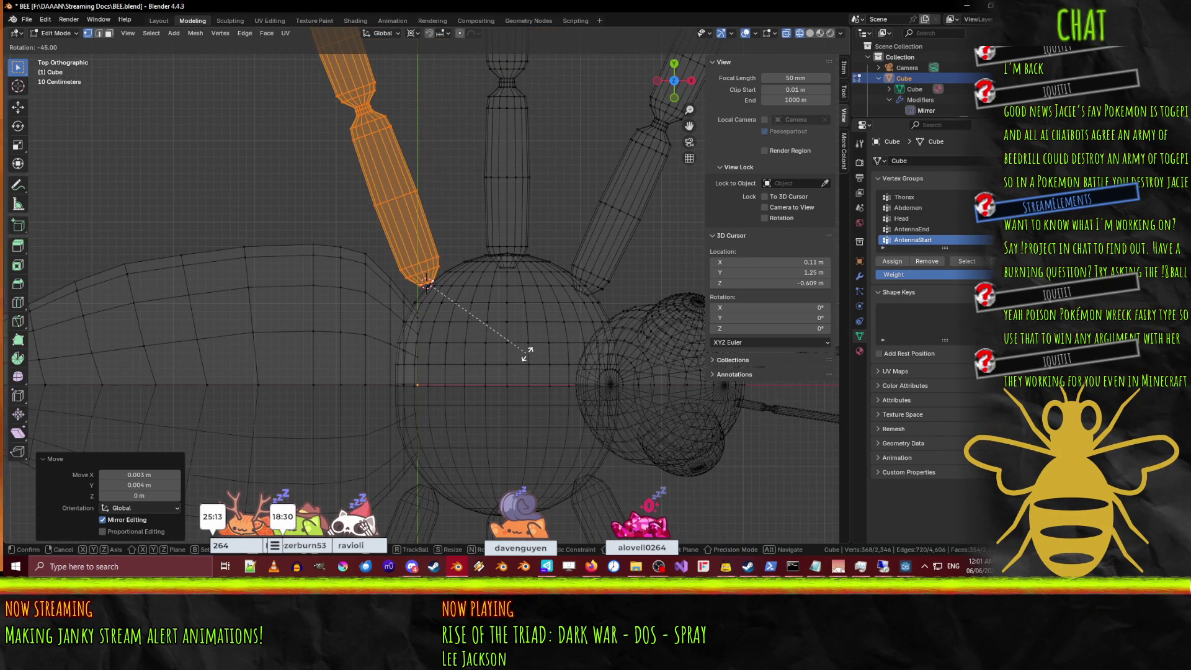
{"action": "left_click", "coordinate": [527, 353]}
{"action": "key", "text": "g"}
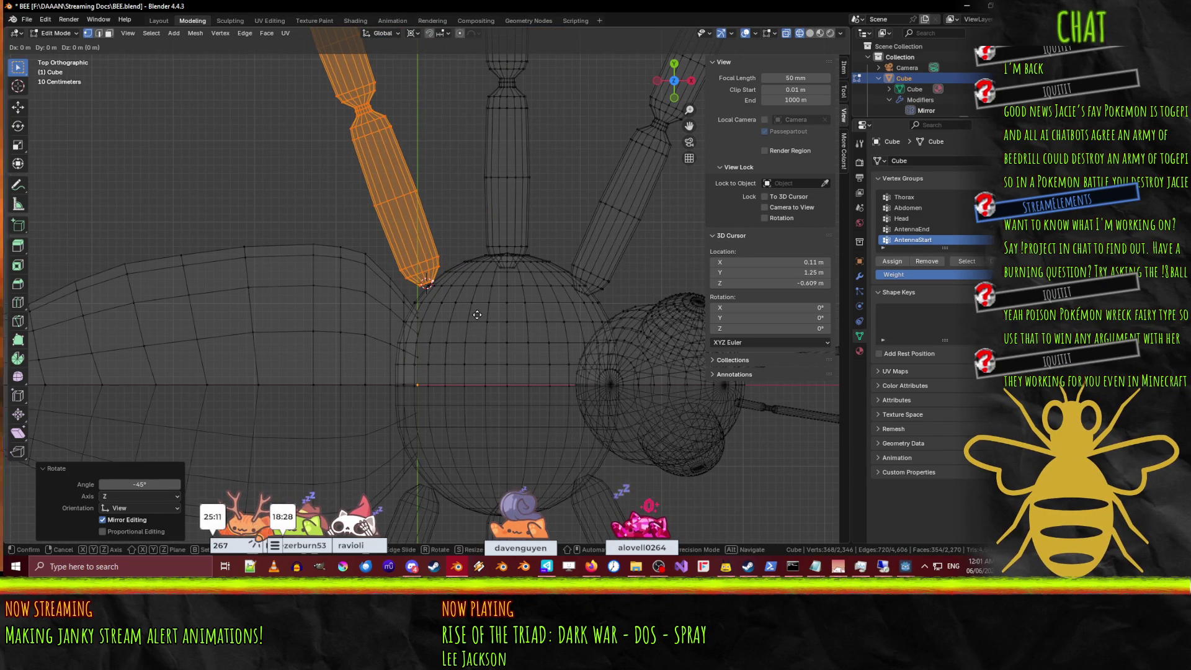
{"action": "left_click", "coordinate": [520, 283]}
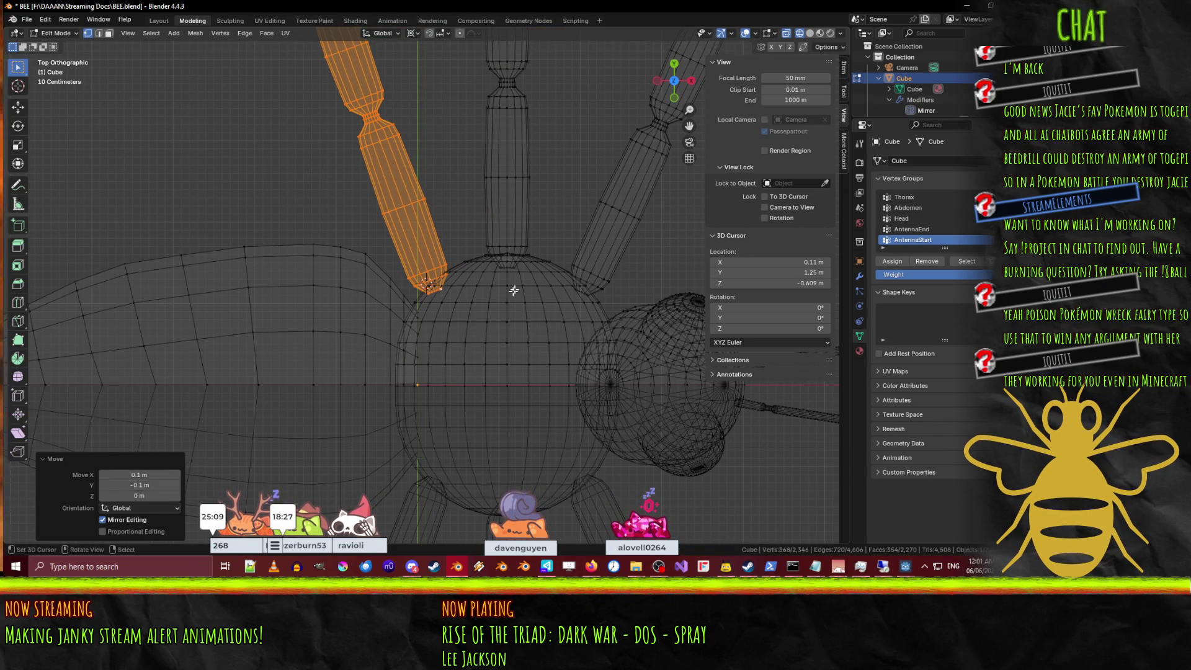
{"action": "scroll", "coordinate": [519, 283], "scroll_direction": "down", "scroll_amount": 7}
{"action": "middle_click_drag", "start_coordinate": [519, 283], "coordinate": [521, 236]}
{"action": "key", "text": "Tab"}
Show the bee in Material Preview shading and orbit around it.
{"action": "middle_click_drag", "start_coordinate": [556, 288], "coordinate": [551, 310]}
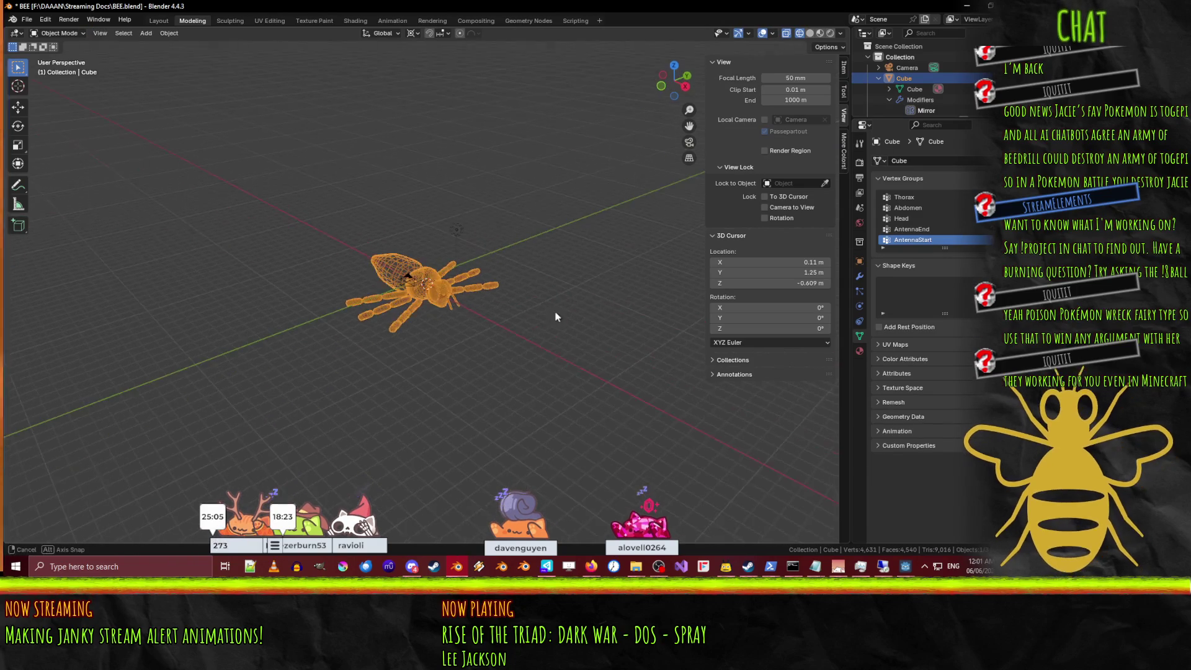
{"action": "key", "text": "z"}
{"action": "left_click", "coordinate": [582, 365]}
{"action": "scroll", "coordinate": [583, 357], "scroll_direction": "up", "scroll_amount": 6}
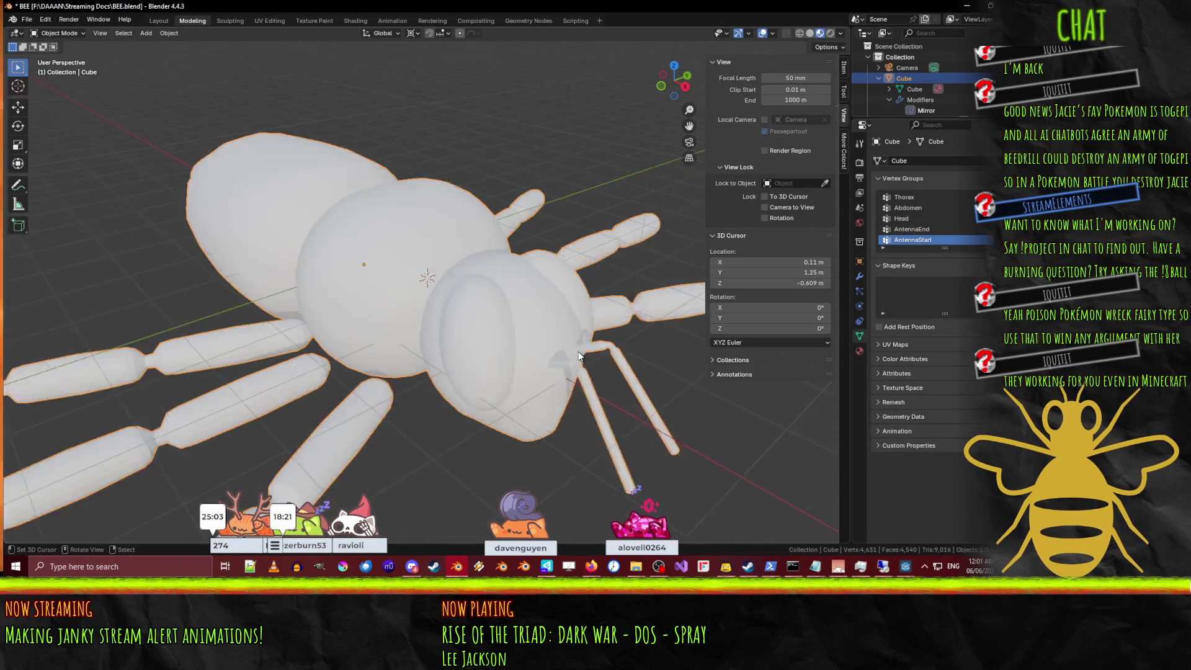
{"action": "mouse_move", "coordinate": [575, 353]}
{"action": "middle_mouse_down"}
{"action": "mouse_move", "coordinate": [317, 359]}
{"action": "mouse_move", "coordinate": [345, 334]}
{"action": "mouse_move", "coordinate": [213, 372]}
{"action": "mouse_move", "coordinate": [372, 360]}
{"action": "middle_mouse_up"}
Shade all of the bee's geometry smooth and view it from a low side angle.
{"action": "key", "text": "Tab"}
{"action": "scroll", "coordinate": [580, 358], "scroll_direction": "down", "scroll_amount": 3}
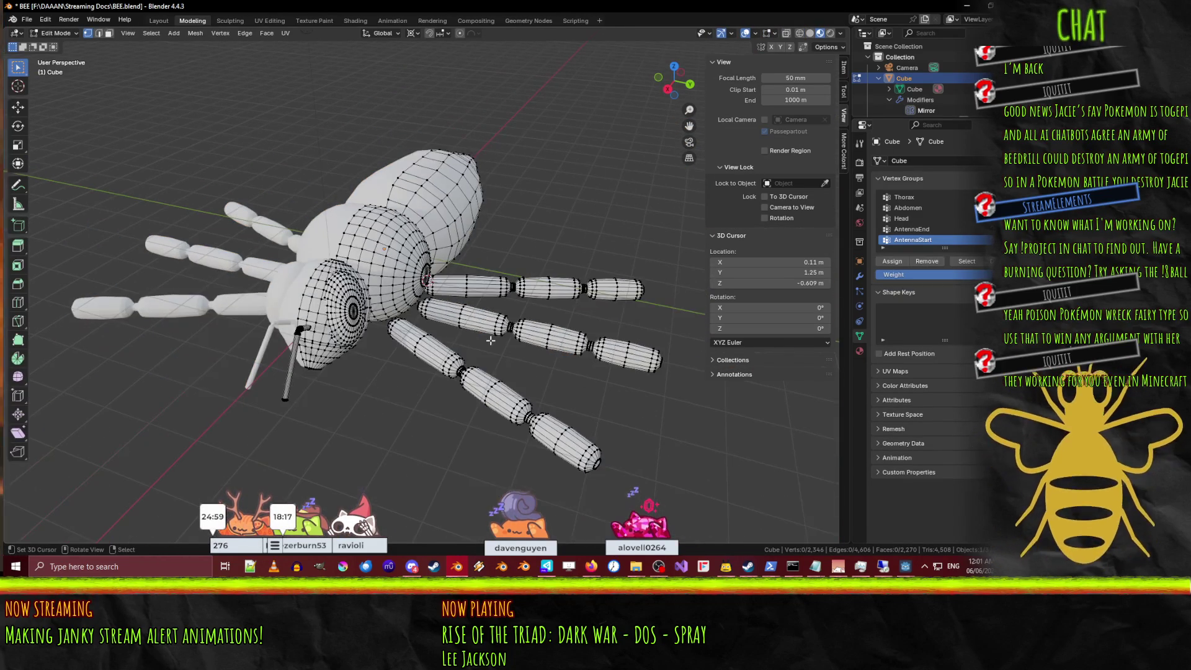
{"action": "key", "text": "a"}
{"action": "key", "text": "F3"}
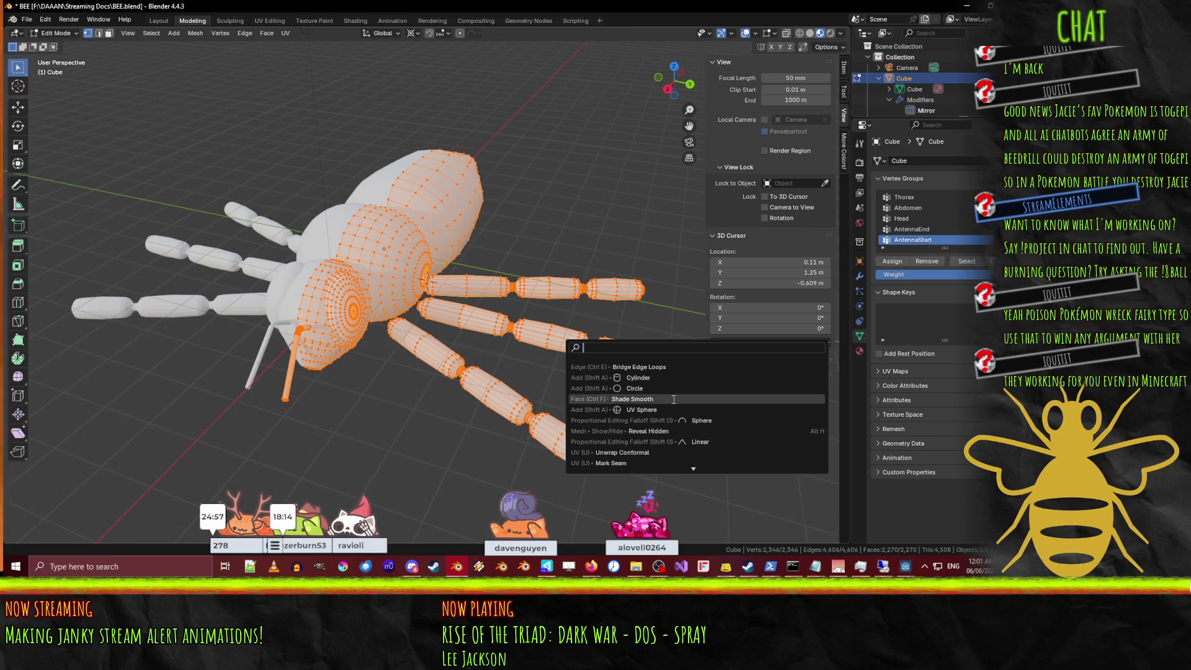
{"action": "left_click", "coordinate": [673, 399]}
{"action": "key", "text": "Tab"}
{"action": "scroll", "coordinate": [489, 350], "scroll_direction": "down", "scroll_amount": 4}
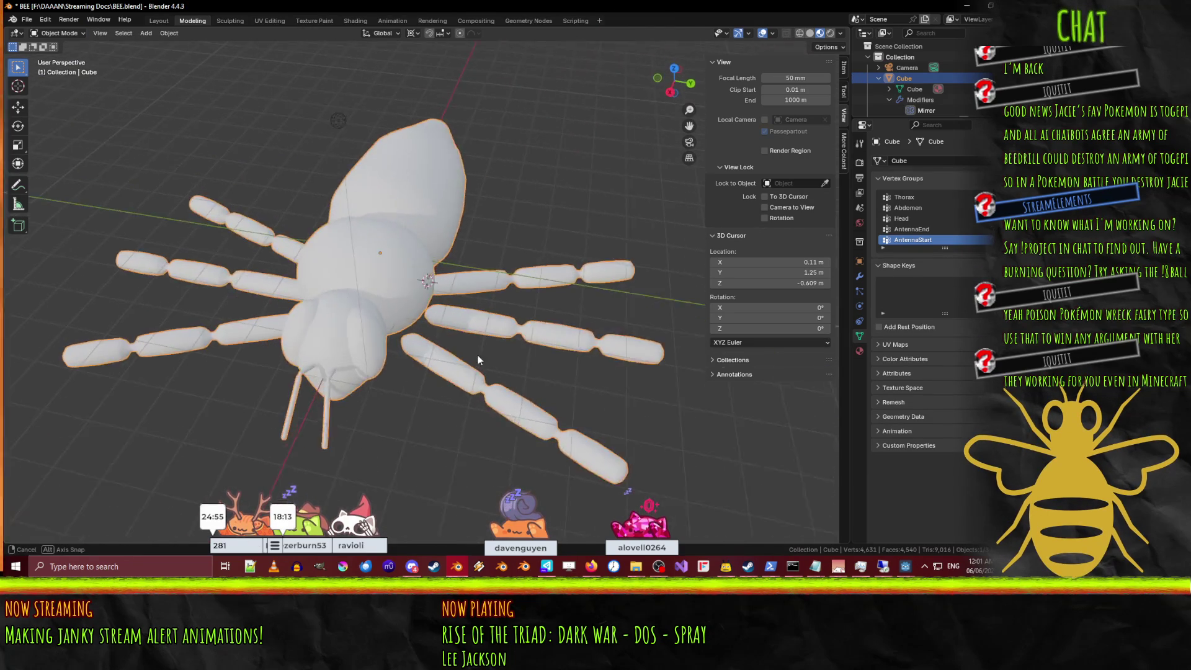
{"action": "mouse_move", "coordinate": [483, 354]}
{"action": "middle_mouse_down"}
{"action": "mouse_move", "coordinate": [426, 336]}
{"action": "mouse_move", "coordinate": [391, 361]}
{"action": "middle_mouse_up"}
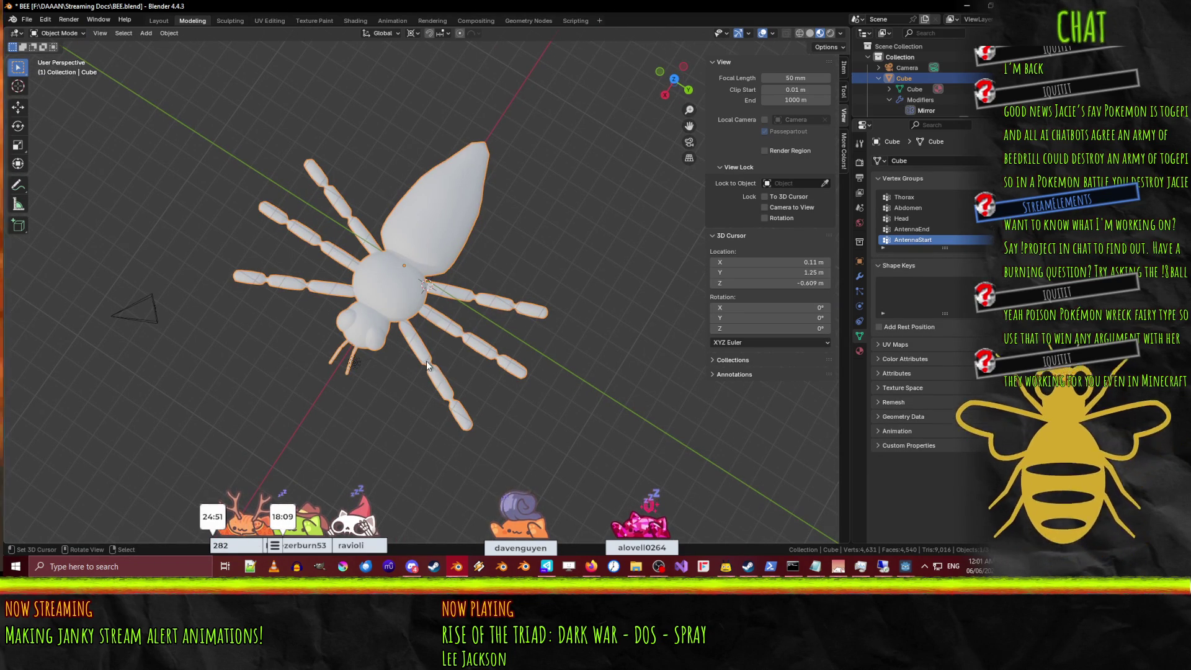
{"action": "mouse_move", "coordinate": [494, 323]}
{"action": "middle_mouse_down"}
{"action": "mouse_move", "coordinate": [559, 252]}
{"action": "mouse_move", "coordinate": [447, 228]}
{"action": "mouse_move", "coordinate": [411, 237]}
{"action": "mouse_move", "coordinate": [386, 211]}
{"action": "mouse_move", "coordinate": [399, 272]}
{"action": "mouse_move", "coordinate": [365, 303]}
{"action": "mouse_move", "coordinate": [348, 343]}
{"action": "mouse_move", "coordinate": [433, 245]}
{"action": "mouse_move", "coordinate": [461, 237]}
{"action": "mouse_move", "coordinate": [423, 217]}
{"action": "mouse_move", "coordinate": [465, 267]}
{"action": "mouse_move", "coordinate": [397, 289]}
{"action": "mouse_move", "coordinate": [404, 310]}
{"action": "middle_mouse_up"}
{"action": "scroll", "coordinate": [559, 252], "scroll_direction": "up", "scroll_amount": 5}
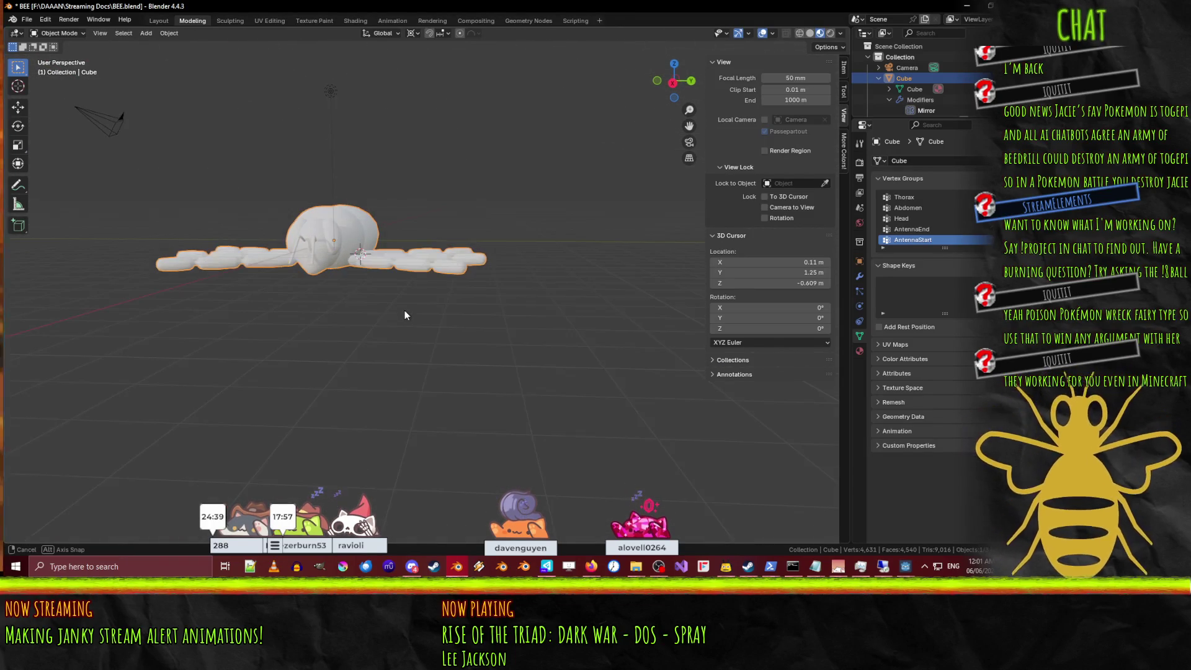
Check the reference windows behind Blender, then orbit in close on the bee's legs.
{"action": "left_click", "coordinate": [457, 571]}
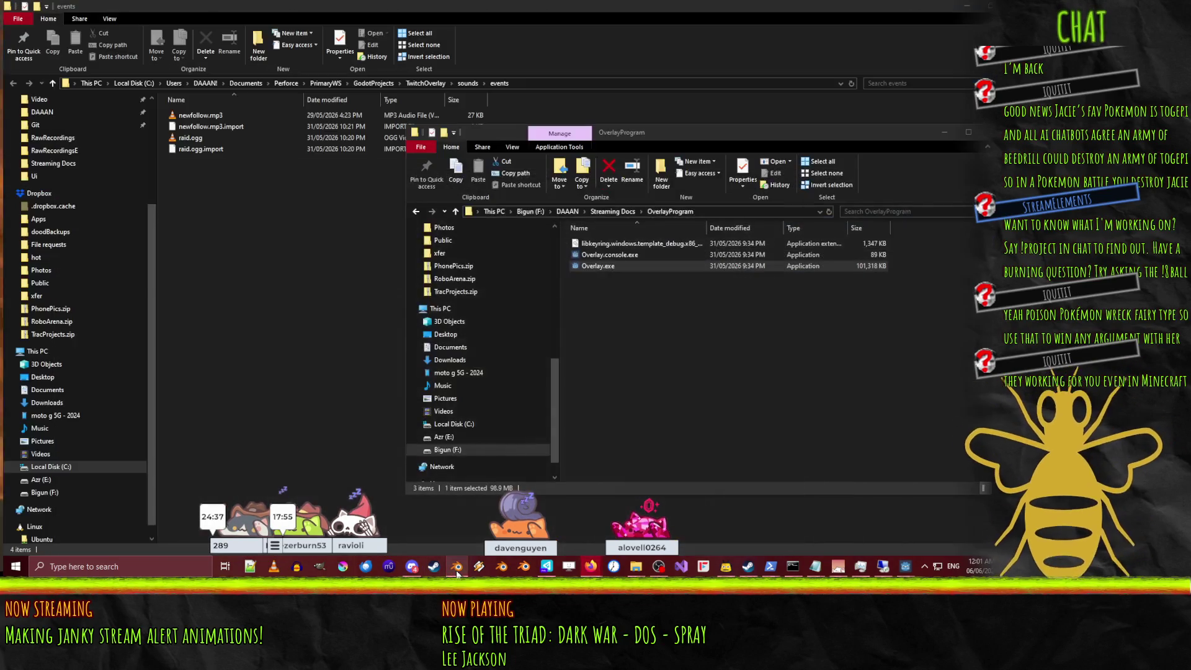
{"action": "left_click", "coordinate": [457, 571]}
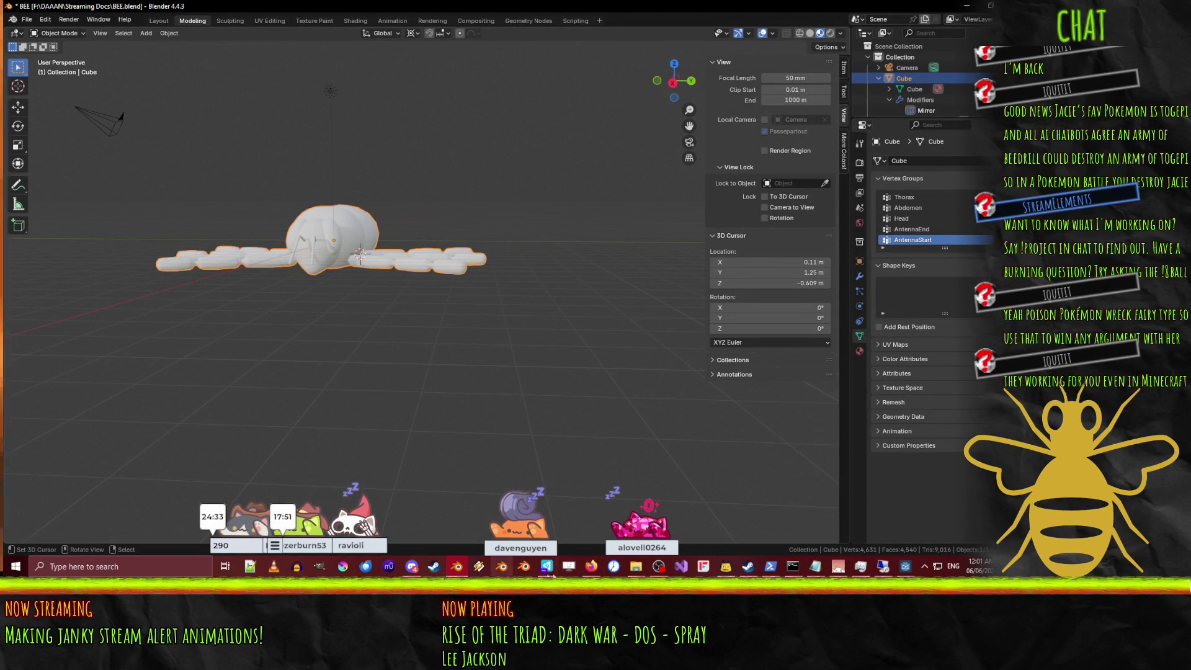
{"action": "mouse_move", "coordinate": [590, 567]}
{"action": "mouse_move", "coordinate": [537, 512]}
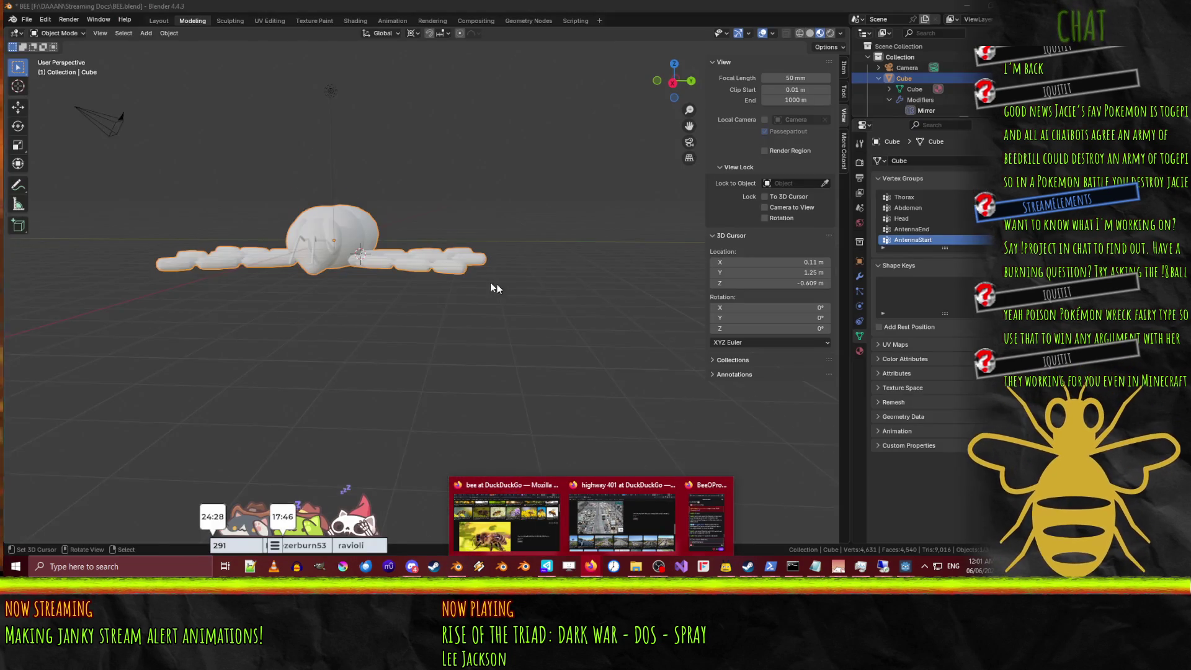
{"action": "scroll", "coordinate": [490, 282], "scroll_direction": "up", "scroll_amount": 5}
{"action": "middle_click_drag", "start_coordinate": [354, 248], "coordinate": [428, 288]}
Try moving a vertex ring near the right leg's joint from top view, then undo it.
{"action": "key", "text": "KP_7"}
{"action": "key", "text": "Tab"}
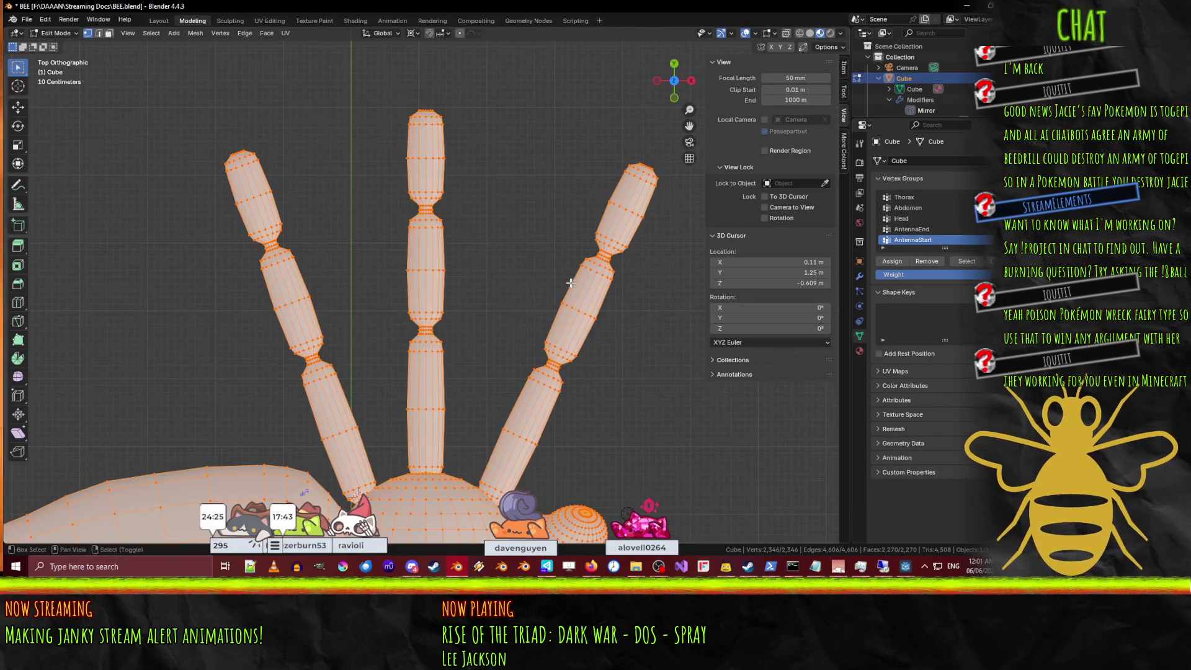
{"action": "key", "text": "alt+a"}
{"action": "scroll", "coordinate": [569, 283], "scroll_direction": "up", "scroll_amount": 5}
{"action": "mouse_move", "coordinate": [570, 283]}
{"action": "middle_mouse_down", "text": "shift"}
{"action": "mouse_move", "coordinate": [468, 300]}
{"action": "mouse_move", "coordinate": [349, 211]}
{"action": "middle_mouse_up", "text": "shift"}
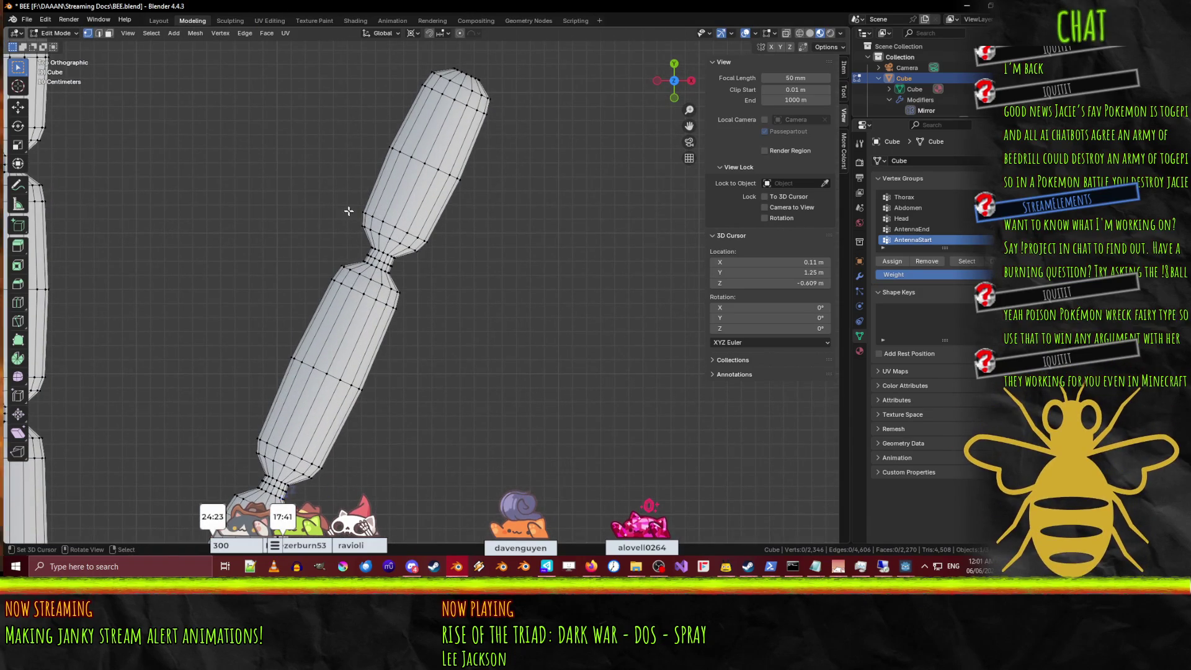
{"action": "key", "text": "b"}
{"action": "key", "text": "b"}
{"action": "left_click_drag", "start_coordinate": [359, 200], "coordinate": [433, 255]}
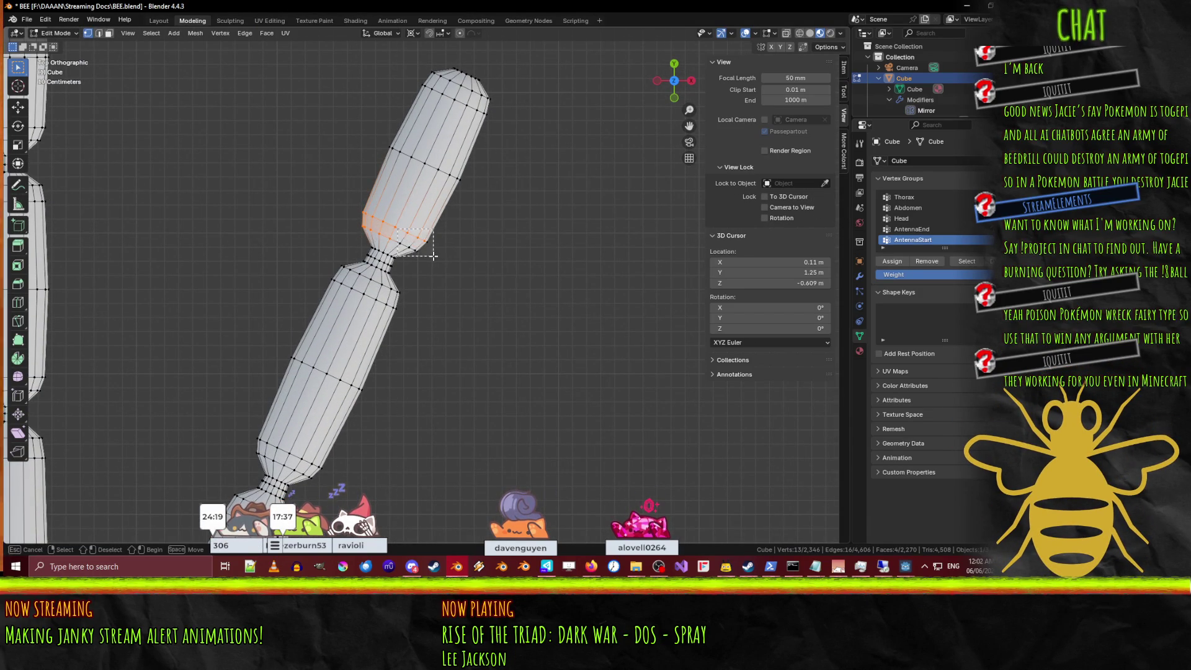
{"action": "key", "text": "g"}
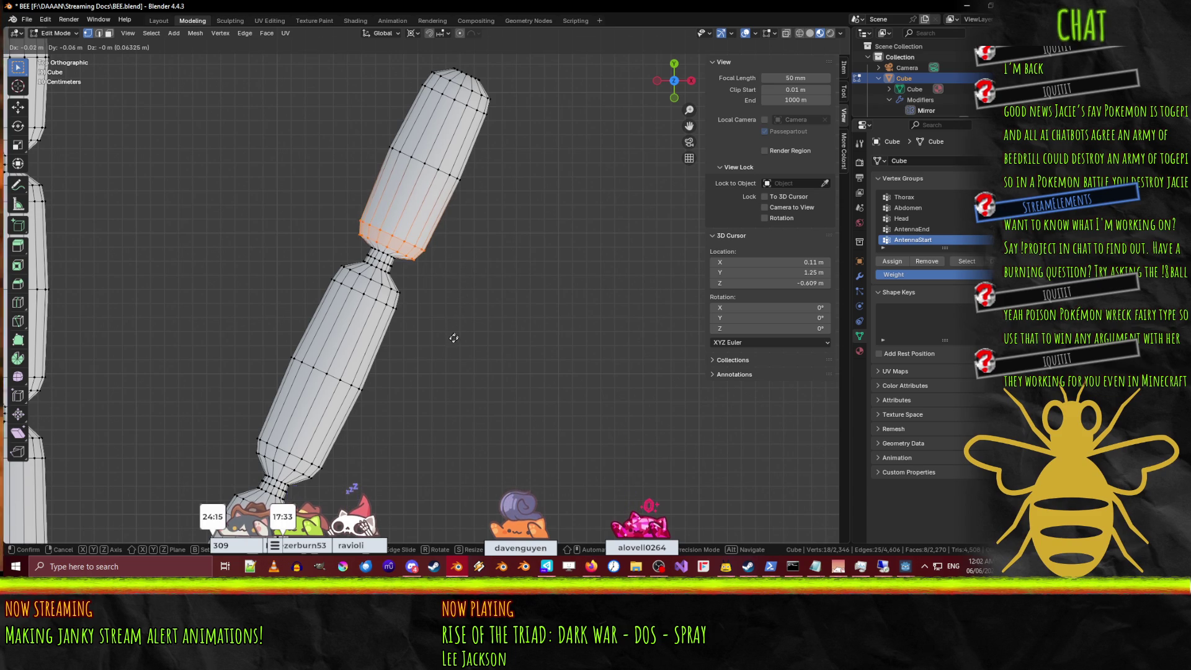
{"action": "left_click", "coordinate": [429, 398]}
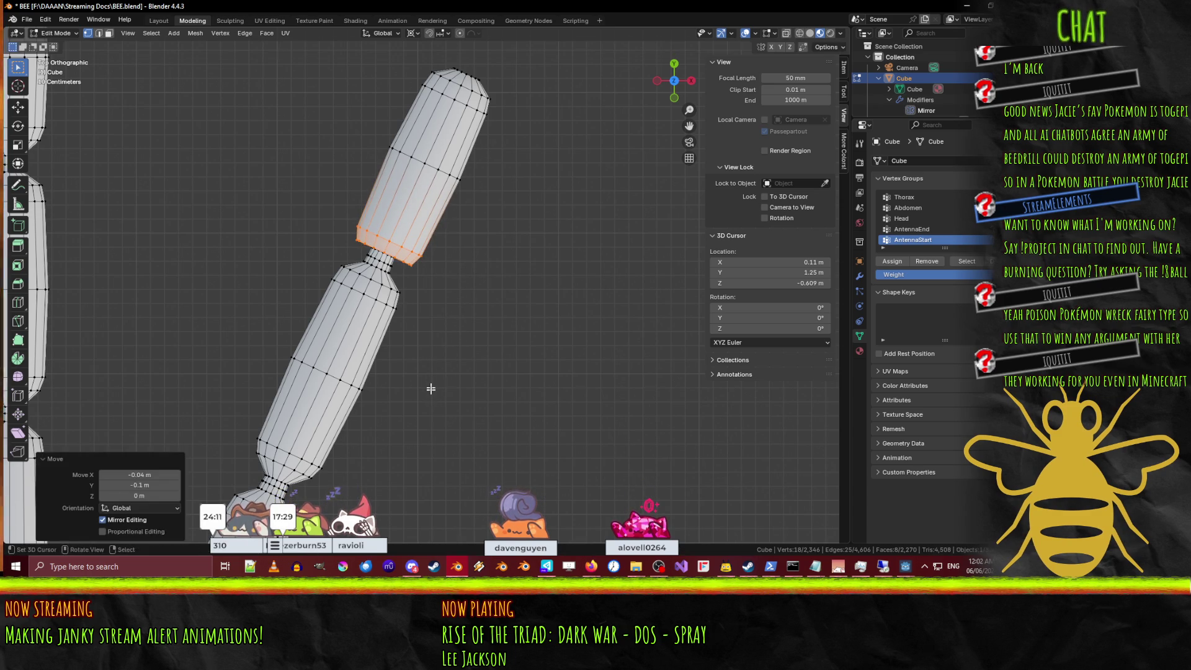
{"action": "mouse_move", "coordinate": [429, 398]}
{"action": "middle_mouse_down"}
{"action": "mouse_move", "coordinate": [411, 314]}
{"action": "mouse_move", "coordinate": [390, 311]}
{"action": "middle_mouse_up"}
{"action": "key", "text": "ctrl+z"}
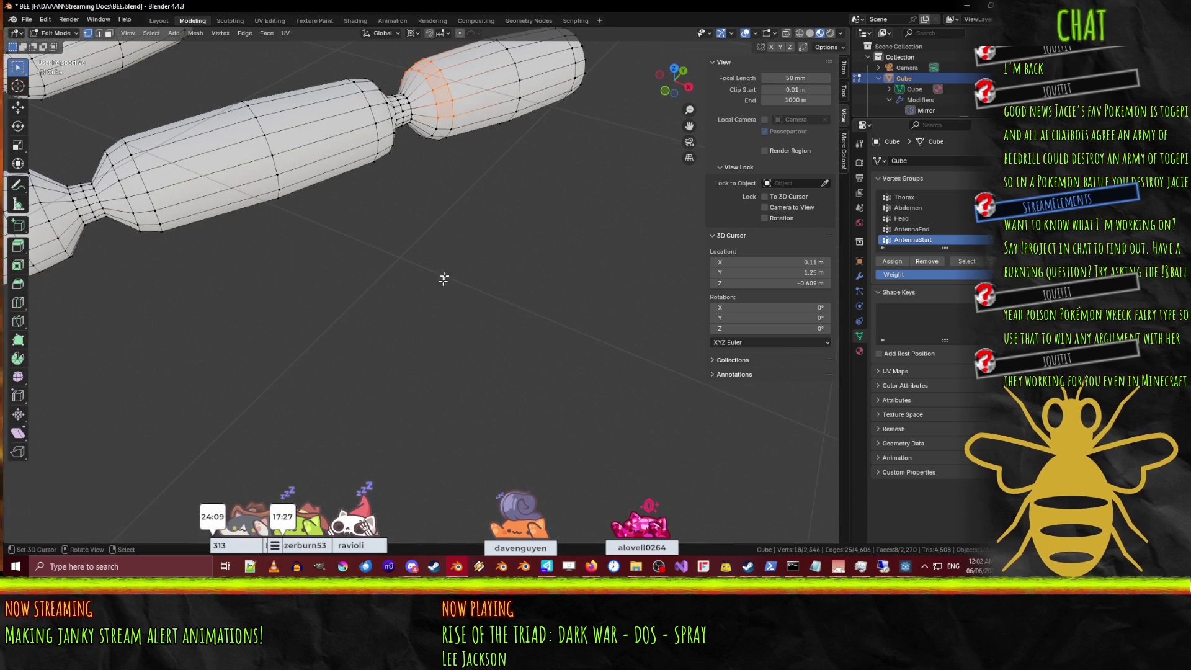
In top wireframe view, move the upper segment's two end rings toward the joint.
{"action": "key", "text": "KP_7"}
{"action": "key", "text": "z"}
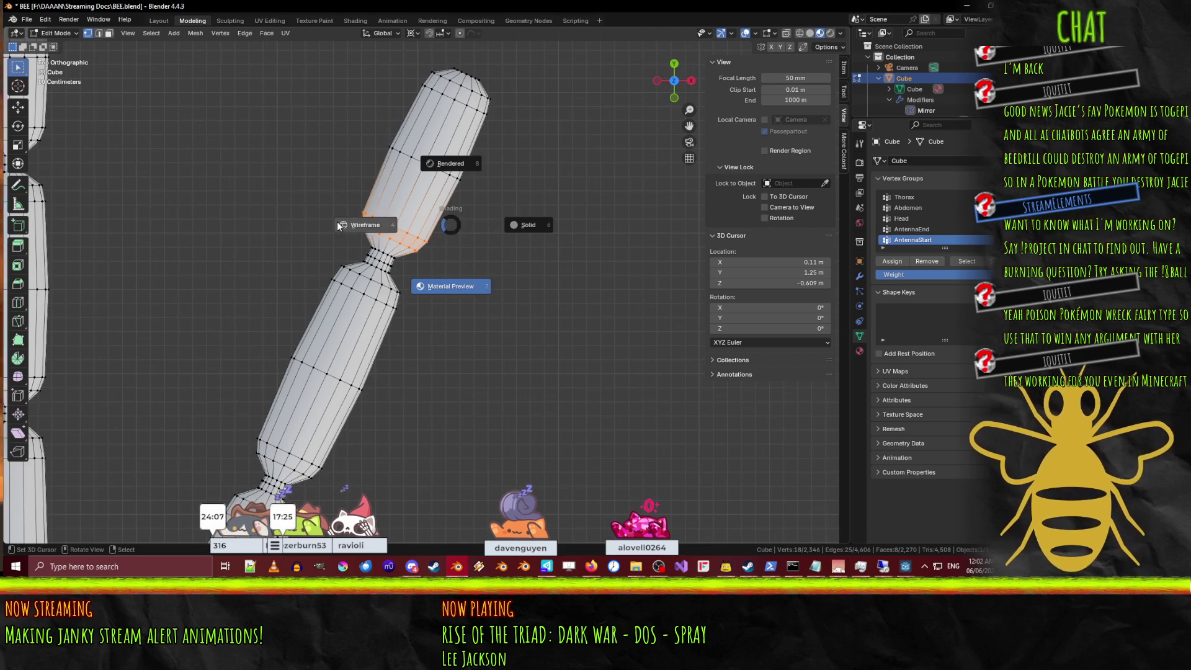
{"action": "left_click", "coordinate": [381, 225]}
{"action": "mouse_move", "coordinate": [294, 159]}
{"action": "left_mouse_down", "text": "shift"}
{"action": "mouse_move", "coordinate": [380, 194]}
{"action": "mouse_move", "coordinate": [381, 214]}
{"action": "mouse_move", "coordinate": [449, 229]}
{"action": "left_mouse_up", "text": "shift"}
{"action": "key", "text": "b"}
{"action": "key", "text": "b"}
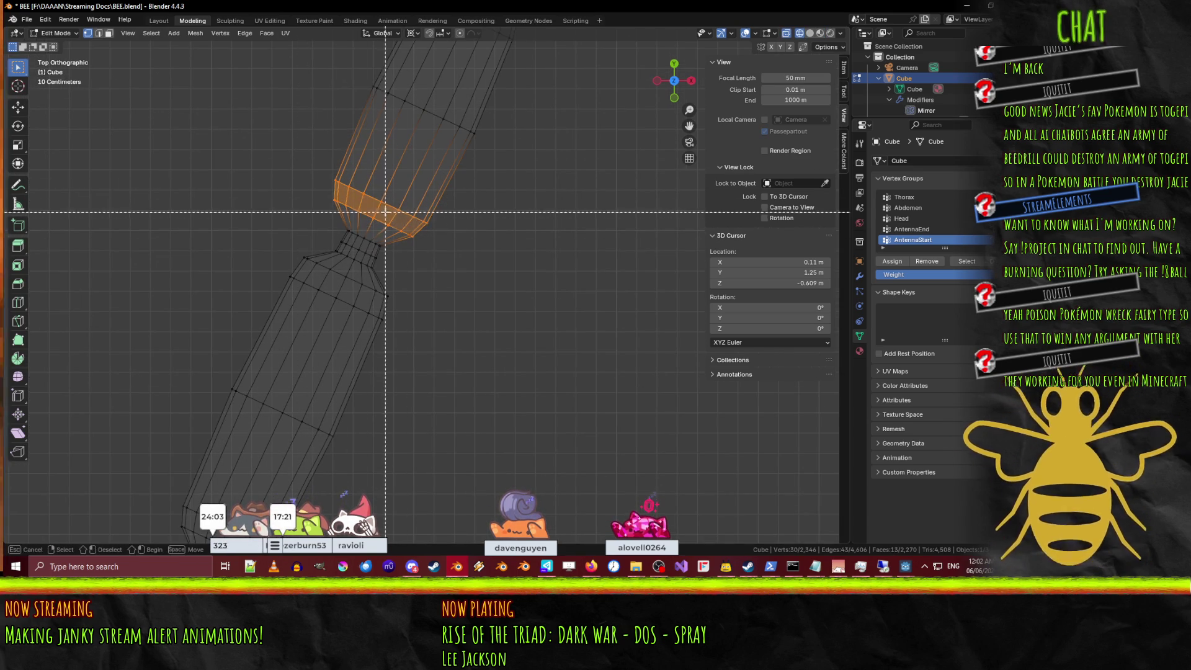
{"action": "left_click_drag", "start_coordinate": [384, 211], "coordinate": [453, 251]}
{"action": "key", "text": "g"}
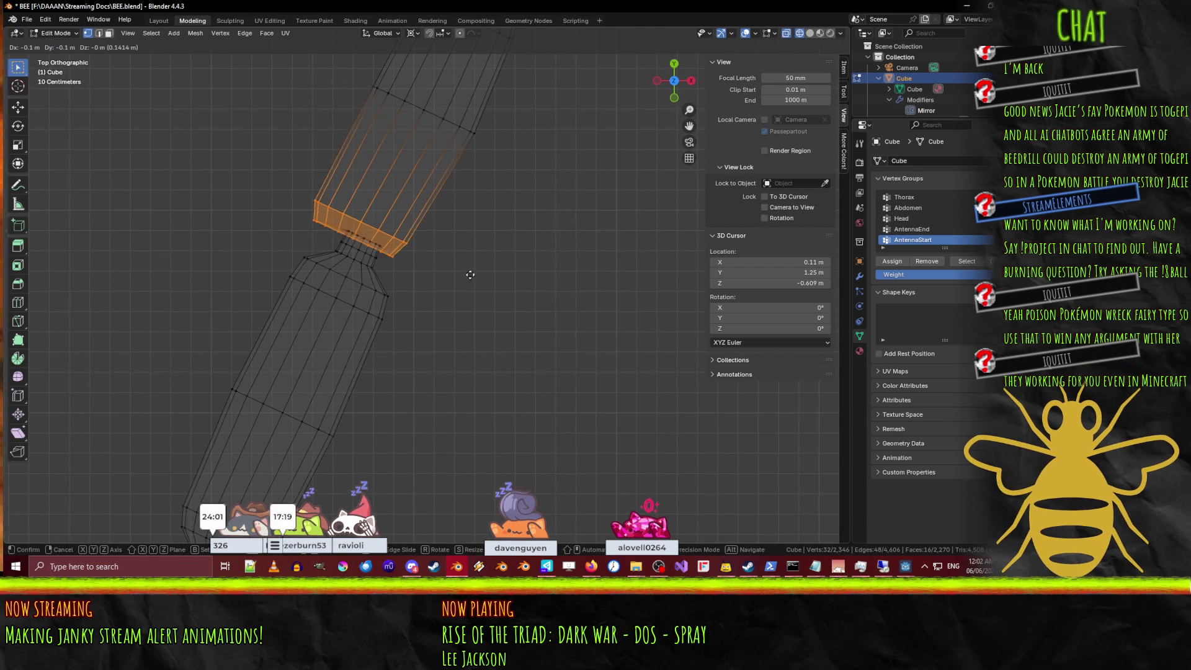
{"action": "left_click", "coordinate": [499, 283]}
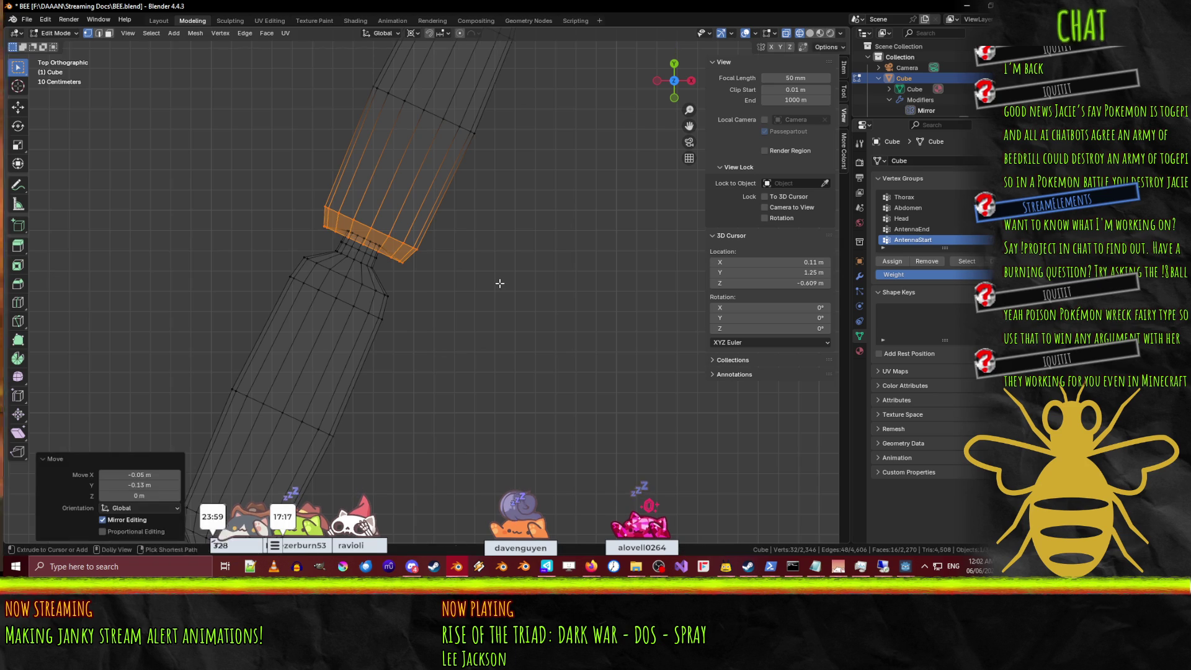
Pull another leg segment's two end rings closer to its joint.
{"action": "scroll", "coordinate": [520, 200], "scroll_direction": "down", "scroll_amount": 6}
{"action": "scroll", "coordinate": [520, 200], "scroll_direction": "up", "scroll_amount": 5}
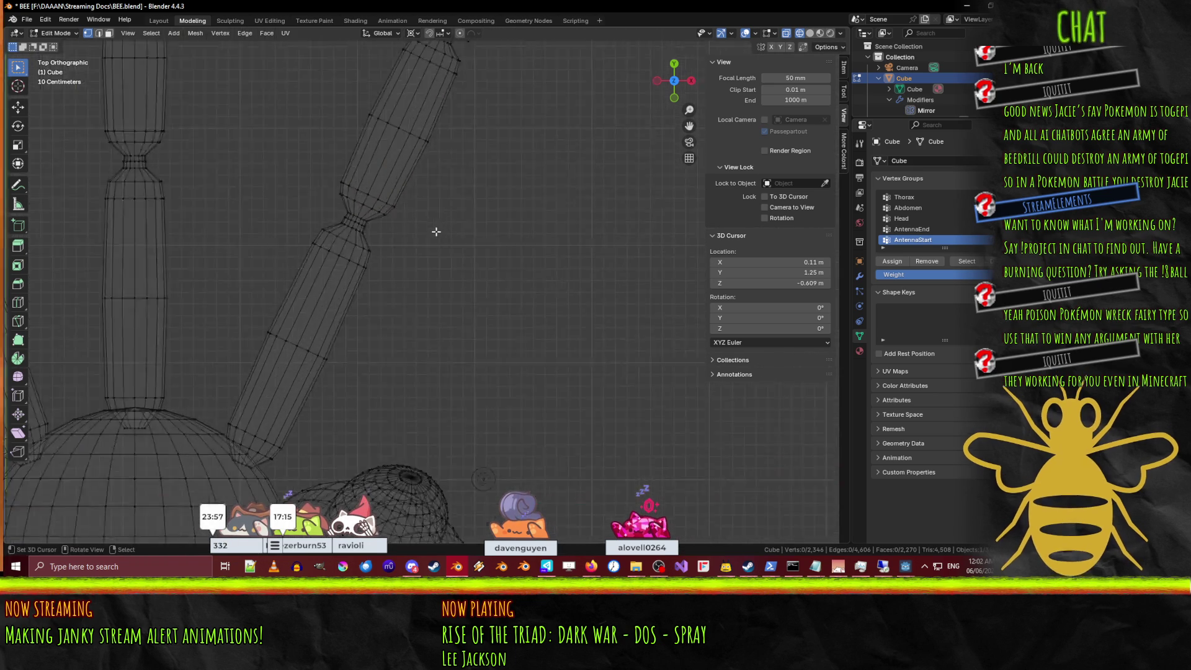
{"action": "mouse_move", "coordinate": [253, 92]}
{"action": "left_mouse_down"}
{"action": "mouse_move", "coordinate": [343, 143]}
{"action": "mouse_move", "coordinate": [291, 173]}
{"action": "left_mouse_up"}
{"action": "left_click_drag", "start_coordinate": [342, 141], "coordinate": [385, 180], "text": "shift"}
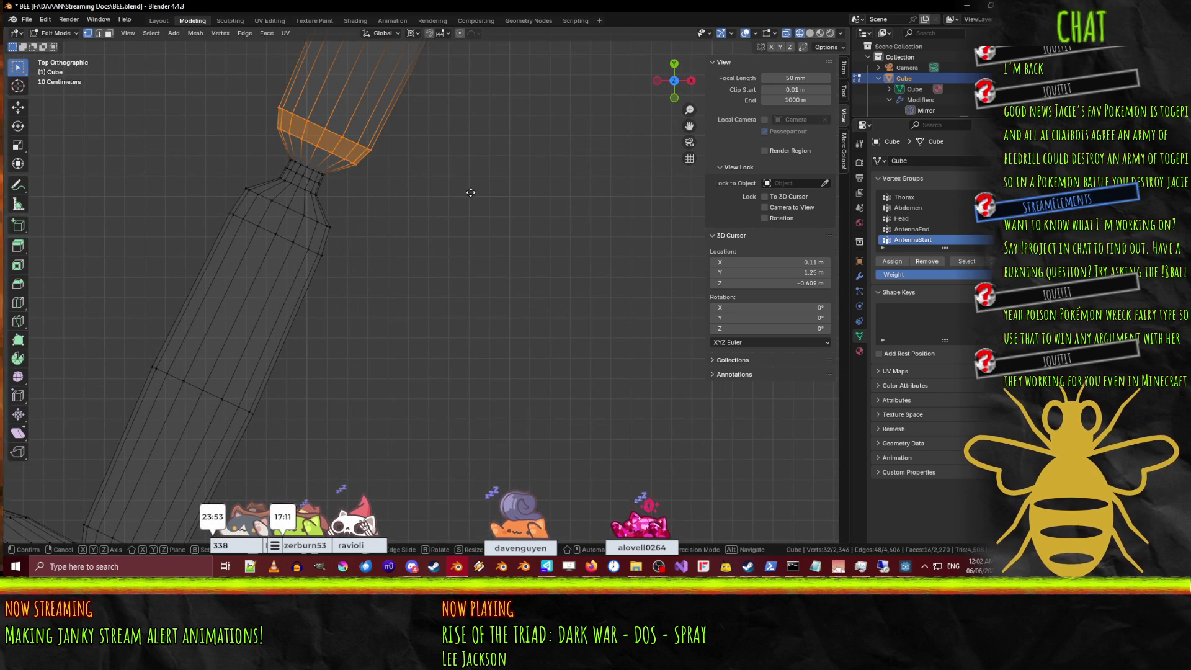
{"action": "key", "text": "g"}
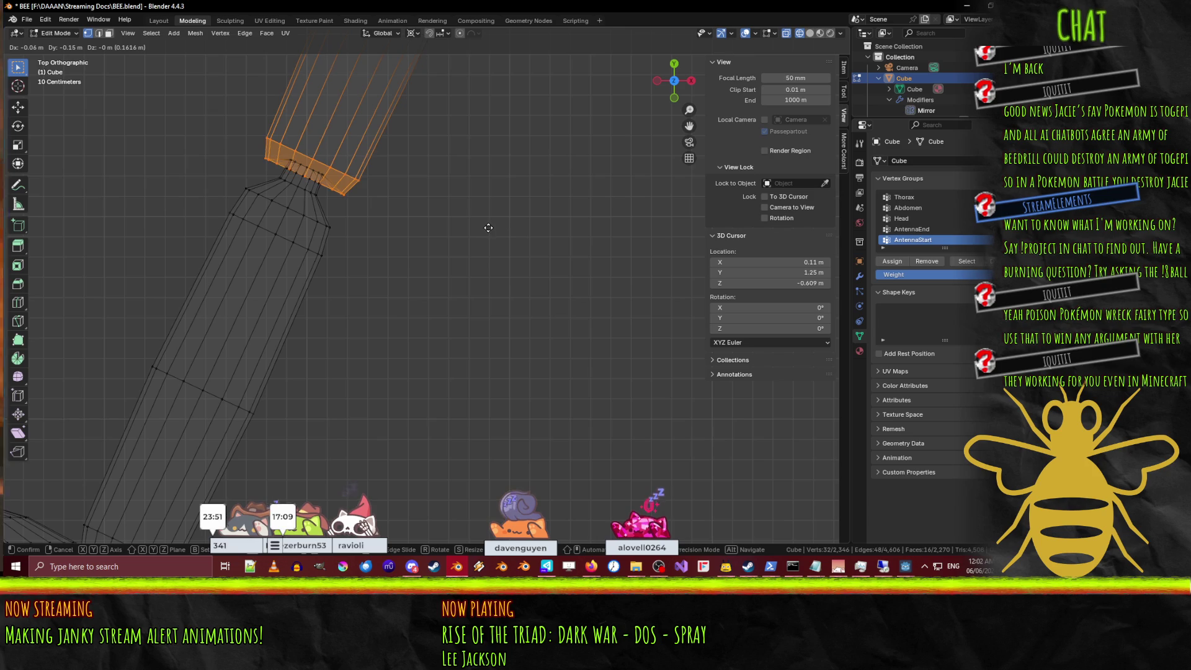
{"action": "left_click", "coordinate": [490, 228]}
{"action": "mouse_move", "coordinate": [489, 228]}
{"action": "middle_mouse_down"}
{"action": "mouse_move", "coordinate": [506, 264]}
{"action": "mouse_move", "coordinate": [473, 225]}
{"action": "mouse_move", "coordinate": [577, 267]}
{"action": "mouse_move", "coordinate": [556, 250]}
{"action": "middle_mouse_up"}
Inspect the legs in Material Preview from Object Mode, then re-enter Edit Mode.
{"action": "key", "text": "Tab"}
{"action": "key", "text": "z"}
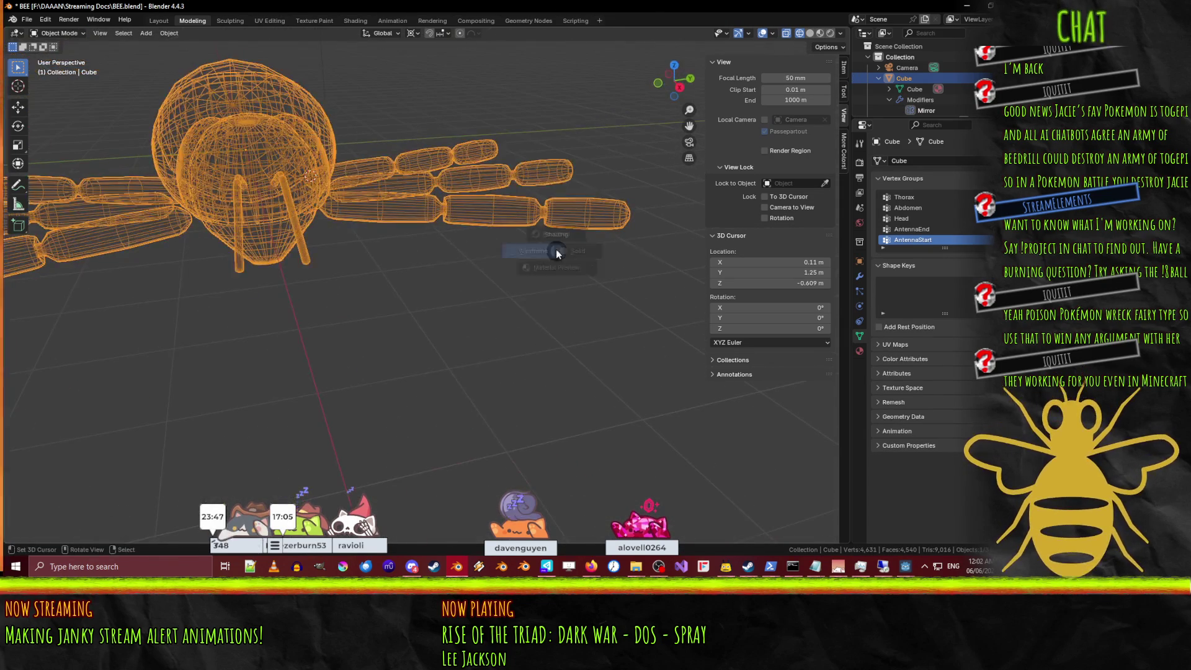
{"action": "left_click", "coordinate": [557, 314]}
{"action": "mouse_move", "coordinate": [556, 314]}
{"action": "middle_mouse_down"}
{"action": "mouse_move", "coordinate": [516, 248]}
{"action": "mouse_move", "coordinate": [315, 322]}
{"action": "mouse_move", "coordinate": [456, 341]}
{"action": "mouse_move", "coordinate": [464, 358]}
{"action": "mouse_move", "coordinate": [369, 331]}
{"action": "mouse_move", "coordinate": [514, 288]}
{"action": "mouse_move", "coordinate": [505, 301]}
{"action": "middle_mouse_up"}
{"action": "key", "text": "Tab"}
In top wireframe view, move the middle leg's segment end down toward its joint.
{"action": "key", "text": "KP_7"}
{"action": "scroll", "coordinate": [502, 306], "scroll_direction": "up", "scroll_amount": 4}
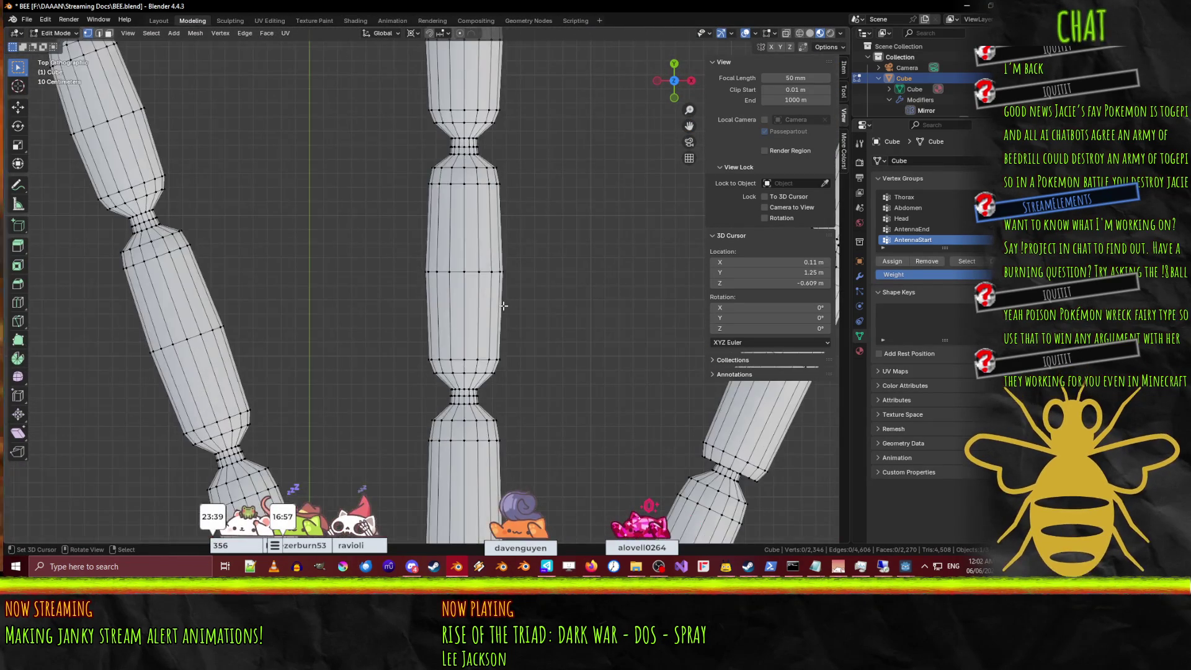
{"action": "key", "text": "z"}
{"action": "left_click", "coordinate": [377, 321]}
{"action": "middle_click_drag", "start_coordinate": [377, 320], "coordinate": [313, 259], "text": "shift"}
{"action": "left_click_drag", "start_coordinate": [340, 271], "coordinate": [462, 320]}
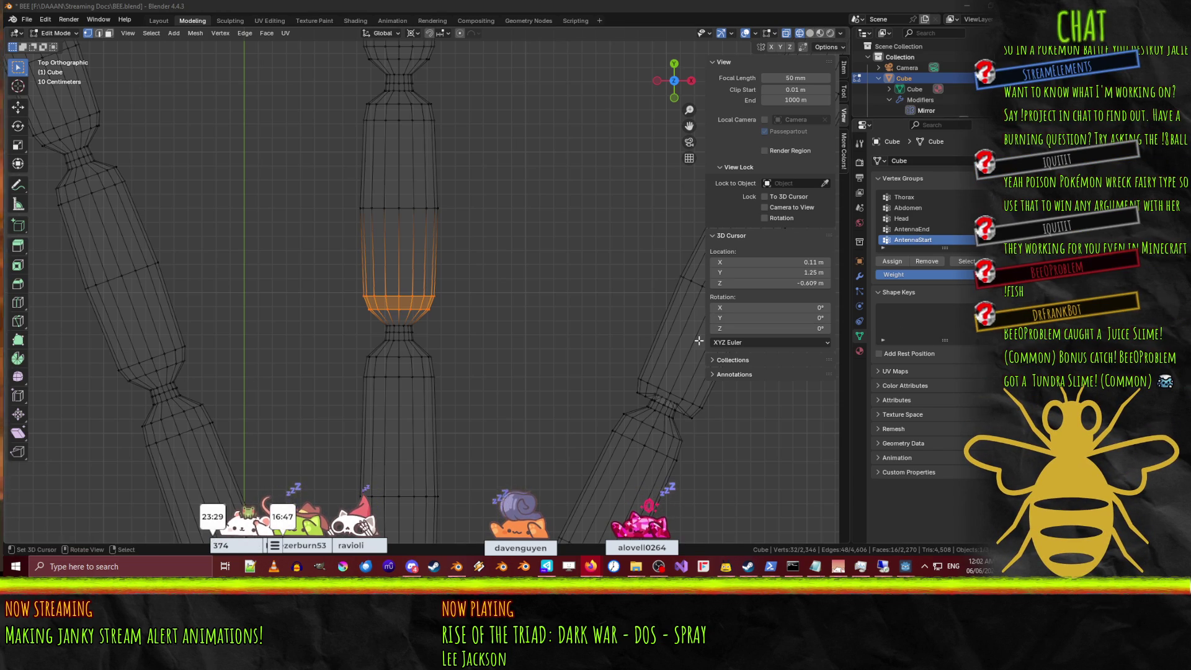
{"action": "left_click", "coordinate": [398, 5]}
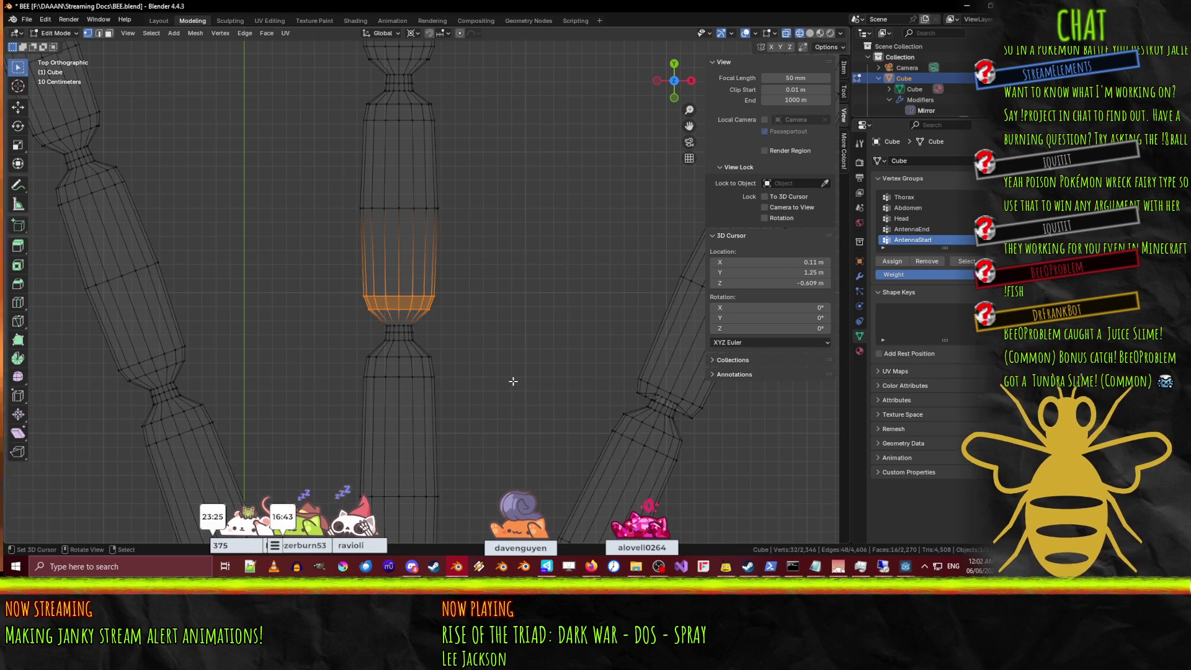
{"action": "key", "text": "g"}
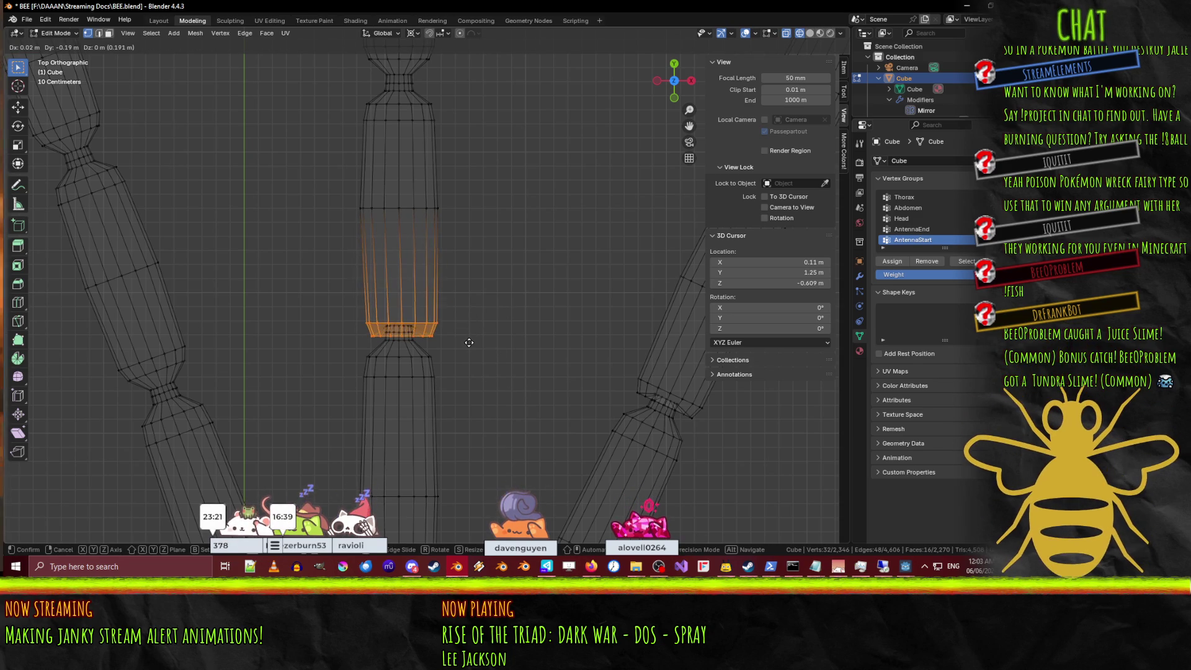
{"action": "left_click", "coordinate": [462, 318]}
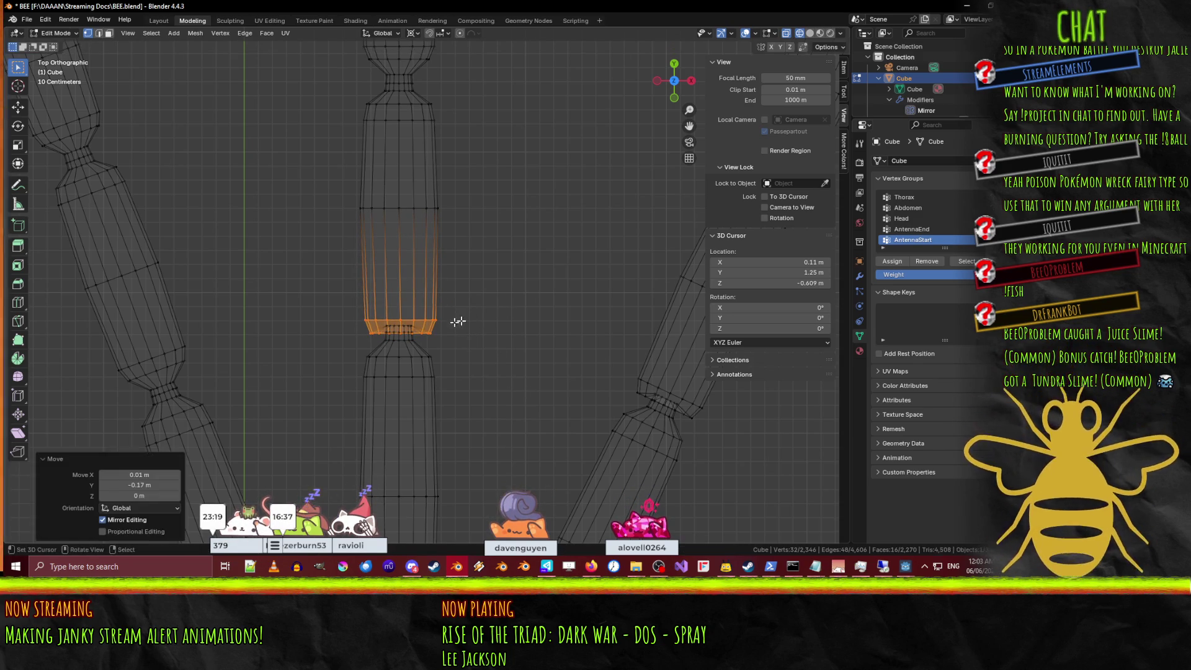
Select the left leg's upper-segment end rings and move them closer to the joint.
{"action": "middle_click_drag", "start_coordinate": [388, 244], "coordinate": [547, 210], "text": "shift"}
{"action": "key", "text": "alt+a"}
{"action": "key", "text": "b"}
{"action": "left_click_drag", "start_coordinate": [286, 291], "coordinate": [428, 328]}
{"action": "left_click_drag", "start_coordinate": [284, 314], "coordinate": [312, 340]}
{"action": "scroll", "coordinate": [312, 340], "scroll_direction": "up", "scroll_amount": 3}
{"action": "scroll", "coordinate": [312, 340], "scroll_direction": "up", "scroll_amount": 1}
{"action": "key", "text": "b"}
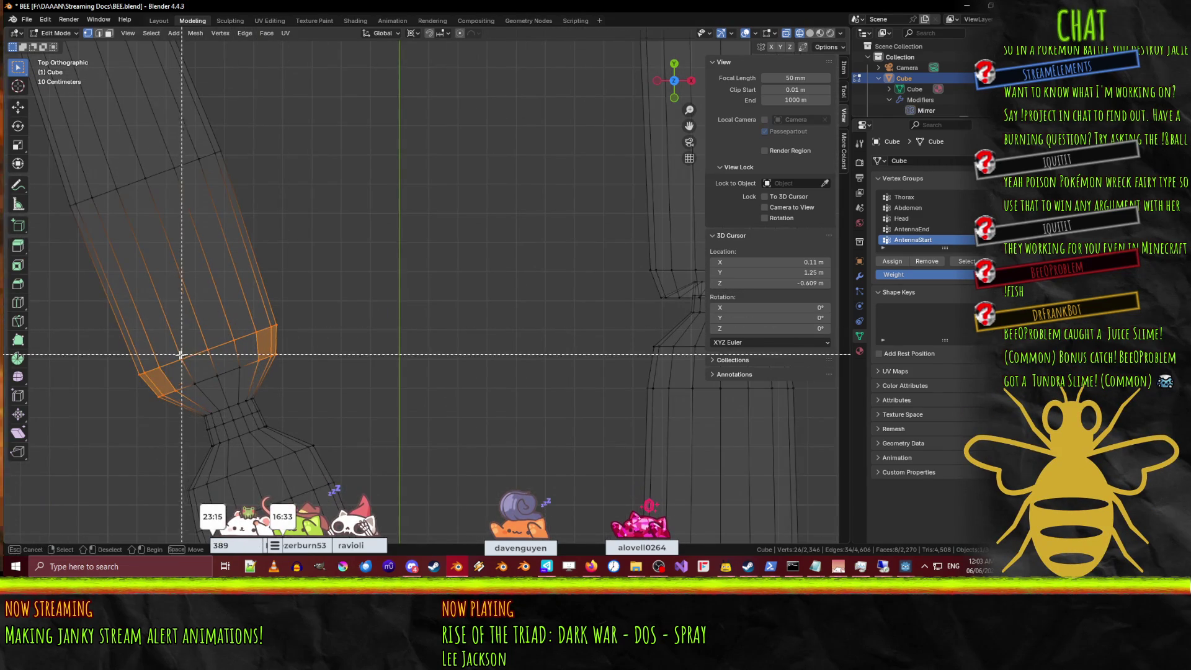
{"action": "left_click_drag", "start_coordinate": [262, 382], "coordinate": [262, 383]}
{"action": "scroll", "coordinate": [333, 251], "scroll_direction": "down", "scroll_amount": 4}
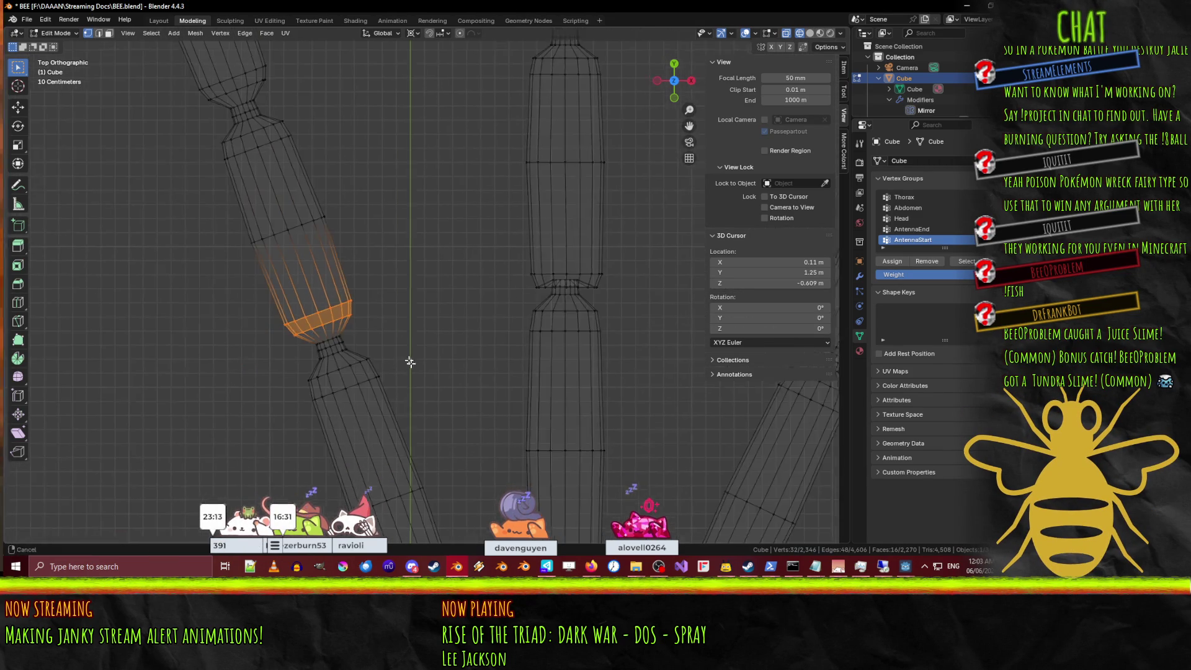
{"action": "scroll", "coordinate": [334, 252], "scroll_direction": "up", "scroll_amount": 3}
{"action": "key", "text": "g"}
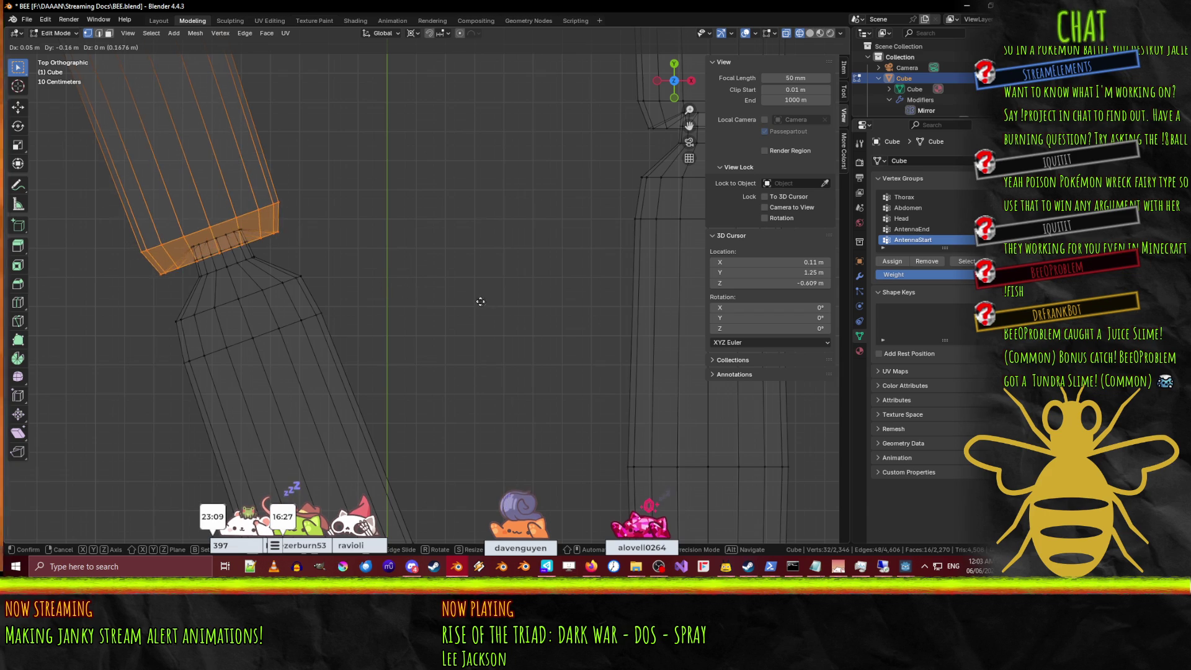
{"action": "left_click", "coordinate": [495, 276]}
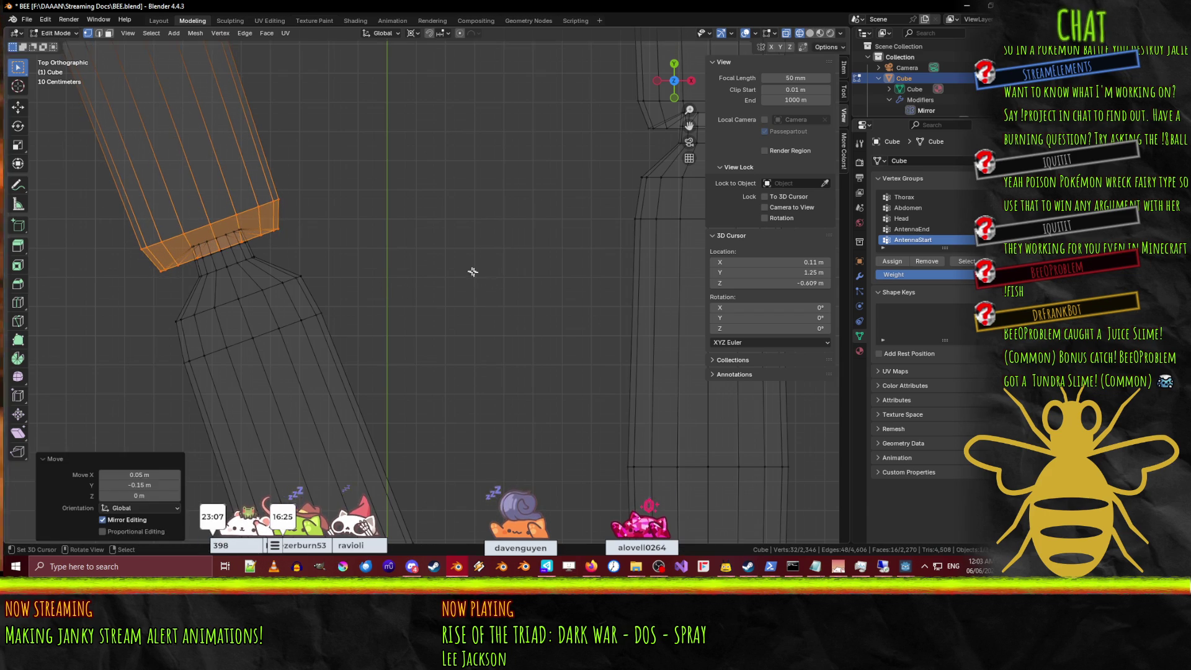
Select the next joint's ring and nearby upper-segment faces and move them toward the joint.
{"action": "scroll", "coordinate": [422, 227], "scroll_direction": "down", "scroll_amount": 5}
{"action": "scroll", "coordinate": [368, 279], "scroll_direction": "up", "scroll_amount": 8}
{"action": "key", "text": "alt+a"}
{"action": "key", "text": "b"}
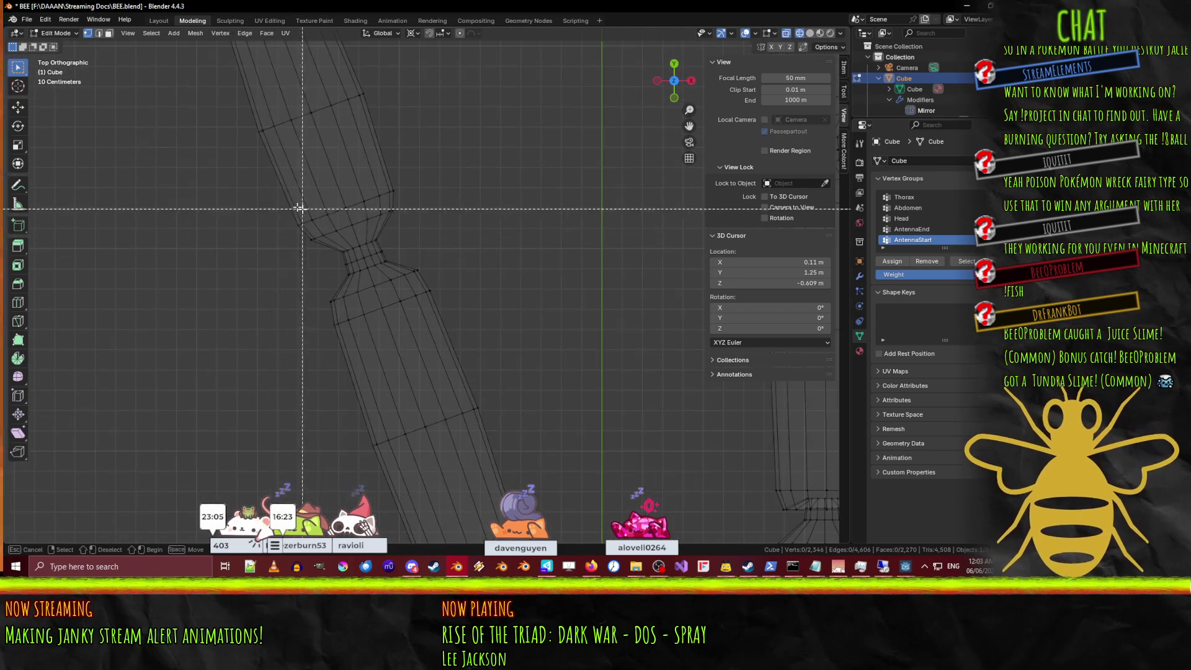
{"action": "left_click_drag", "start_coordinate": [255, 201], "coordinate": [359, 241]}
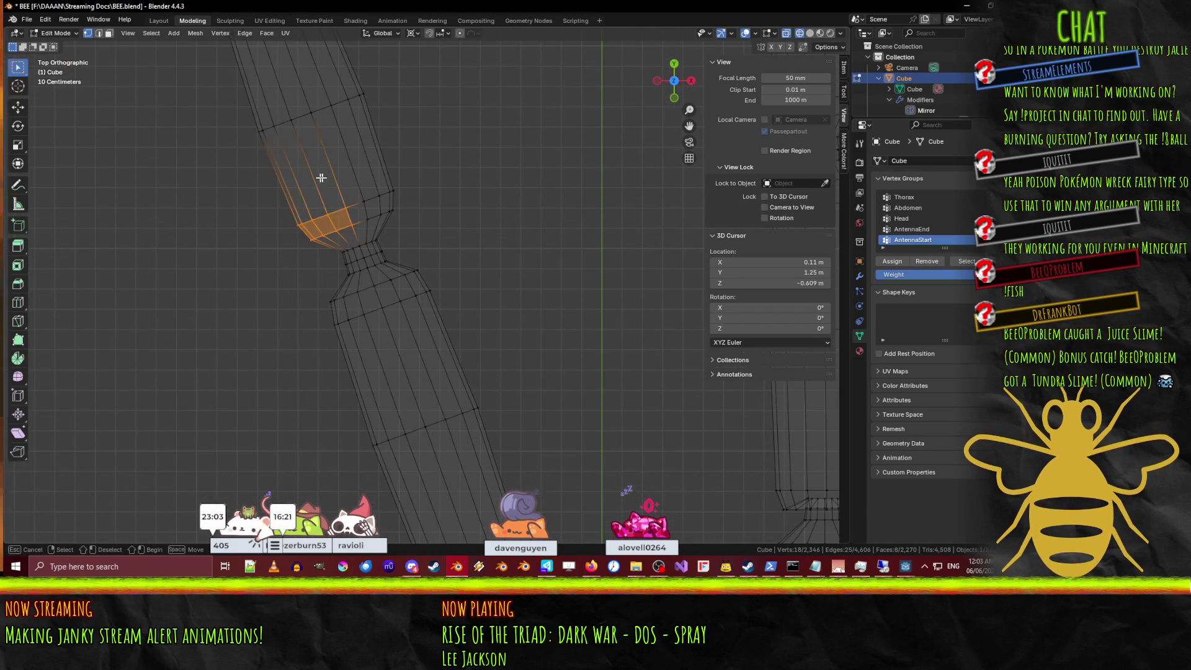
{"action": "key", "text": "b"}
{"action": "mouse_move", "coordinate": [292, 99]}
{"action": "left_mouse_down"}
{"action": "mouse_move", "coordinate": [391, 213]}
{"action": "mouse_move", "coordinate": [389, 228]}
{"action": "left_mouse_up"}
{"action": "key", "text": "b"}
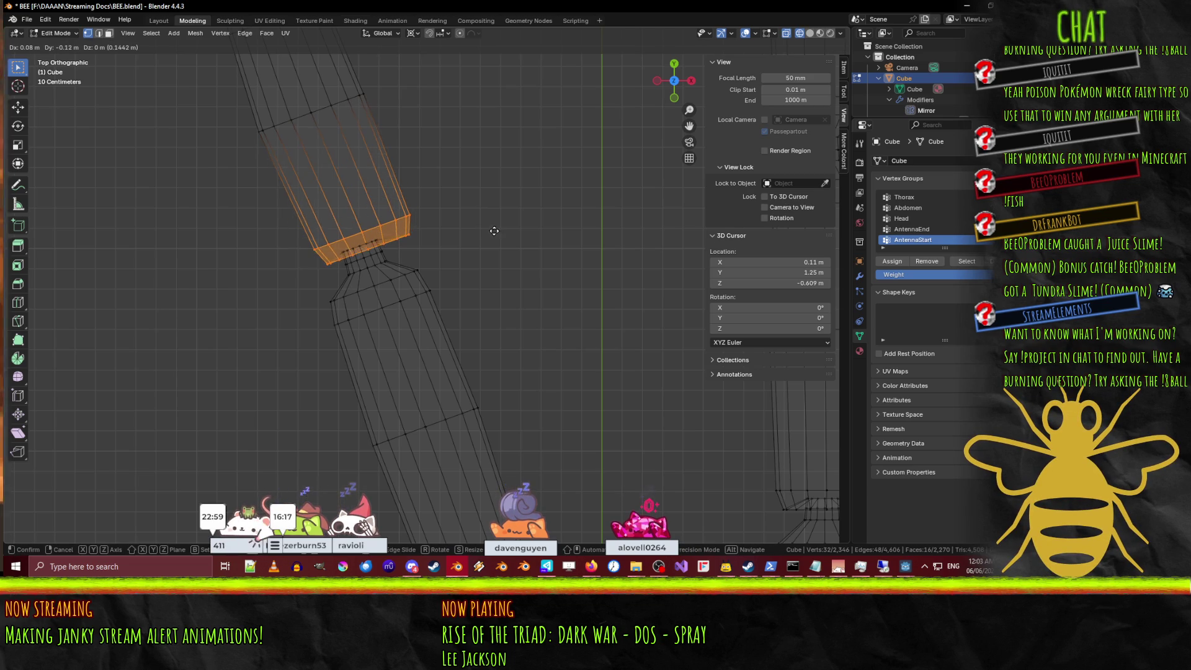
{"action": "left_click", "coordinate": [461, 318]}
Return to Object Mode and view the bee in perspective with solid shading.
{"action": "scroll", "coordinate": [459, 310], "scroll_direction": "down", "scroll_amount": 8}
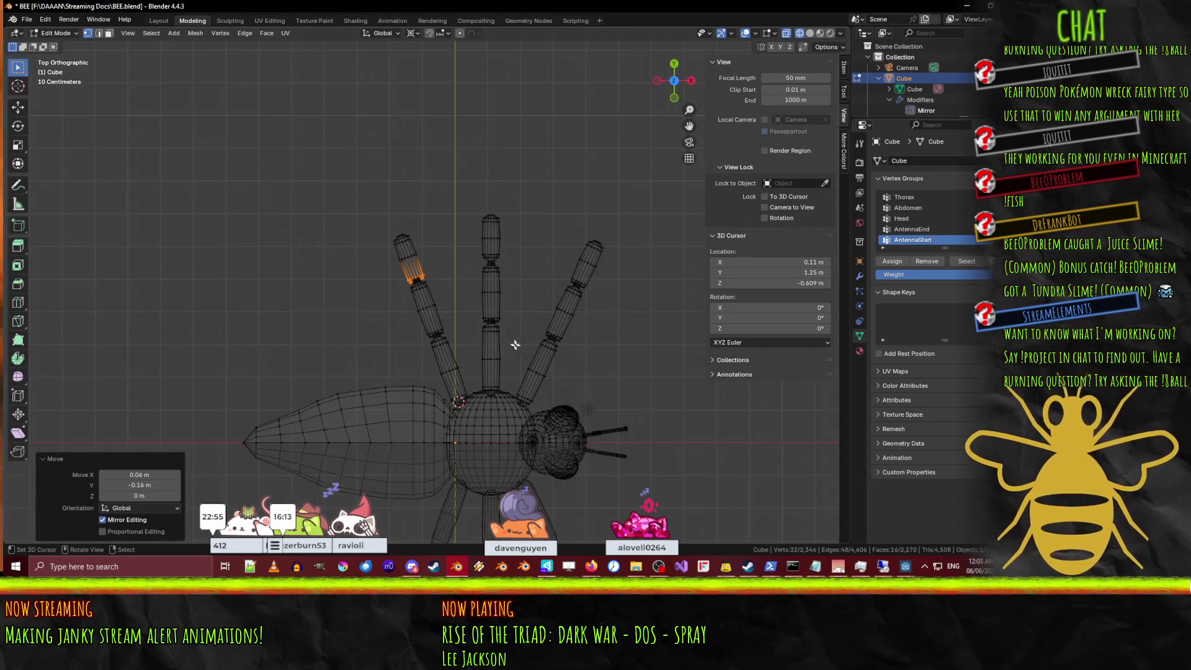
{"action": "scroll", "coordinate": [449, 269], "scroll_direction": "up", "scroll_amount": 4}
{"action": "key", "text": "Tab"}
{"action": "mouse_move", "coordinate": [449, 269]}
{"action": "middle_mouse_down"}
{"action": "mouse_move", "coordinate": [455, 248]}
{"action": "mouse_move", "coordinate": [476, 298]}
{"action": "mouse_move", "coordinate": [507, 295]}
{"action": "mouse_move", "coordinate": [426, 231]}
{"action": "mouse_move", "coordinate": [476, 231]}
{"action": "middle_mouse_up"}
{"action": "key", "text": "shift+z"}
Orbit around the six-legged bee, then switch to Top Orthographic and enter Edit Mode.
{"action": "scroll", "coordinate": [476, 297], "scroll_direction": "down", "scroll_amount": 5}
{"action": "scroll", "coordinate": [481, 232], "scroll_direction": "up", "scroll_amount": 5}
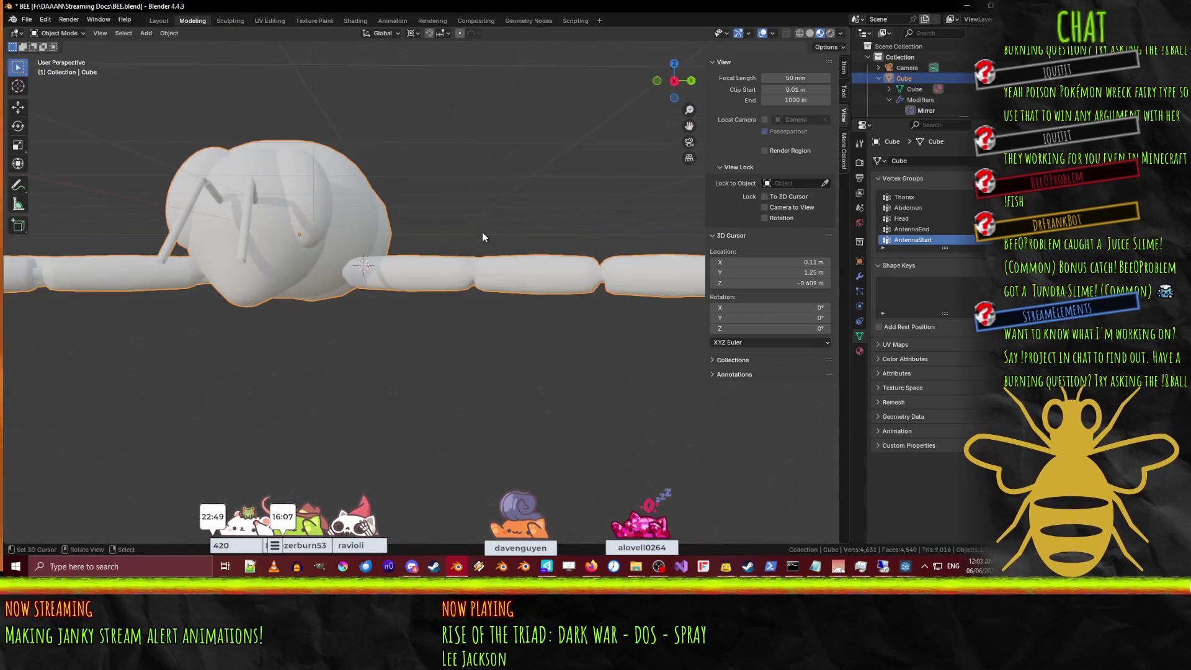
{"action": "mouse_move", "coordinate": [560, 287]}
{"action": "middle_mouse_down"}
{"action": "mouse_move", "coordinate": [419, 265]}
{"action": "mouse_move", "coordinate": [476, 289]}
{"action": "mouse_move", "coordinate": [366, 306]}
{"action": "mouse_move", "coordinate": [425, 332]}
{"action": "mouse_move", "coordinate": [478, 315]}
{"action": "mouse_move", "coordinate": [422, 297]}
{"action": "mouse_move", "coordinate": [486, 261]}
{"action": "mouse_move", "coordinate": [478, 310]}
{"action": "mouse_move", "coordinate": [404, 286]}
{"action": "mouse_move", "coordinate": [463, 232]}
{"action": "mouse_move", "coordinate": [388, 182]}
{"action": "mouse_move", "coordinate": [405, 133]}
{"action": "mouse_move", "coordinate": [448, 165]}
{"action": "mouse_move", "coordinate": [457, 187]}
{"action": "mouse_move", "coordinate": [440, 284]}
{"action": "middle_mouse_up"}
{"action": "scroll", "coordinate": [441, 333], "scroll_direction": "down", "scroll_amount": 5}
{"action": "scroll", "coordinate": [478, 312], "scroll_direction": "up", "scroll_amount": 5}
{"action": "scroll", "coordinate": [438, 292], "scroll_direction": "down", "scroll_amount": 5}
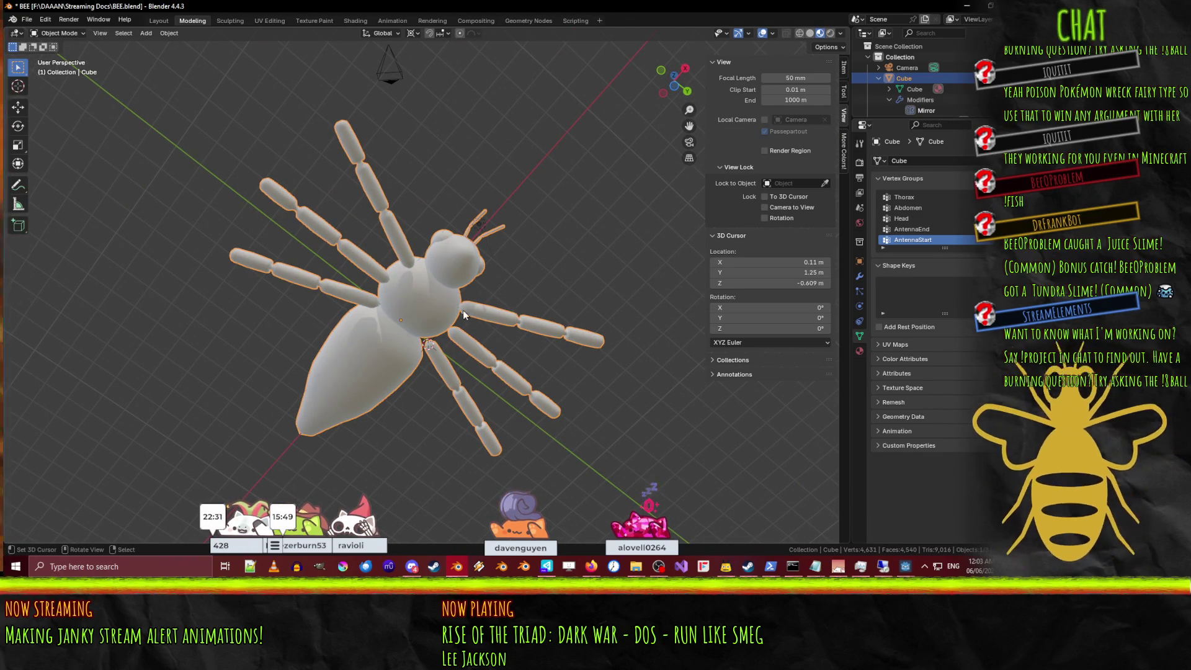
{"action": "mouse_move", "coordinate": [389, 328]}
{"action": "middle_mouse_down"}
{"action": "mouse_move", "coordinate": [388, 313]}
{"action": "mouse_move", "coordinate": [378, 363]}
{"action": "middle_mouse_up"}
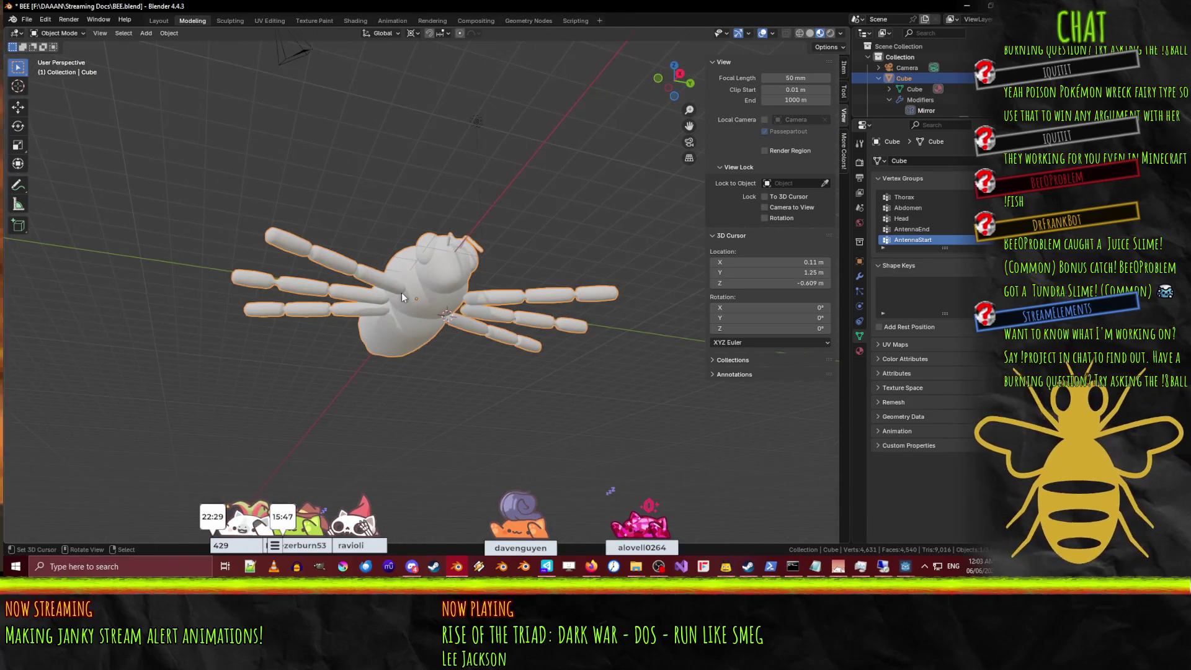
{"action": "scroll", "coordinate": [406, 295], "scroll_direction": "up", "scroll_amount": 6}
{"action": "mouse_move", "coordinate": [366, 316]}
{"action": "middle_mouse_down"}
{"action": "mouse_move", "coordinate": [363, 292]}
{"action": "mouse_move", "coordinate": [385, 327]}
{"action": "mouse_move", "coordinate": [317, 278]}
{"action": "mouse_move", "coordinate": [269, 268]}
{"action": "mouse_move", "coordinate": [228, 295]}
{"action": "mouse_move", "coordinate": [287, 334]}
{"action": "mouse_move", "coordinate": [321, 338]}
{"action": "mouse_move", "coordinate": [360, 303]}
{"action": "mouse_move", "coordinate": [386, 321]}
{"action": "middle_mouse_up"}
{"action": "scroll", "coordinate": [321, 338], "scroll_direction": "down", "scroll_amount": 5}
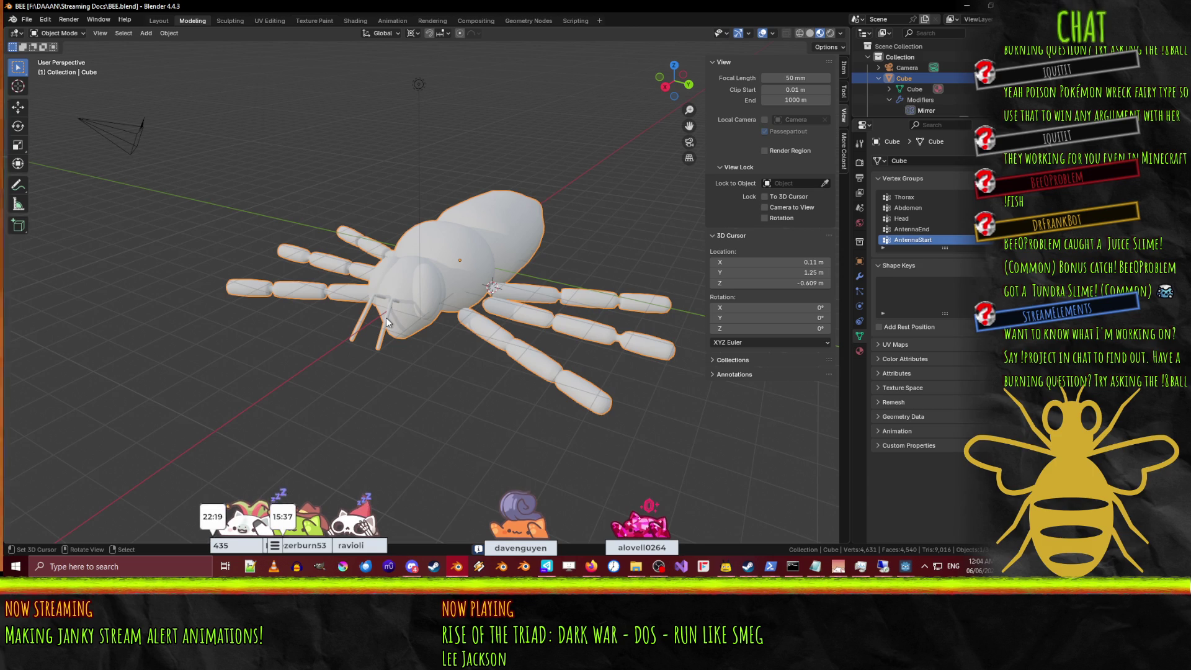
{"action": "key", "text": "KP_7"}
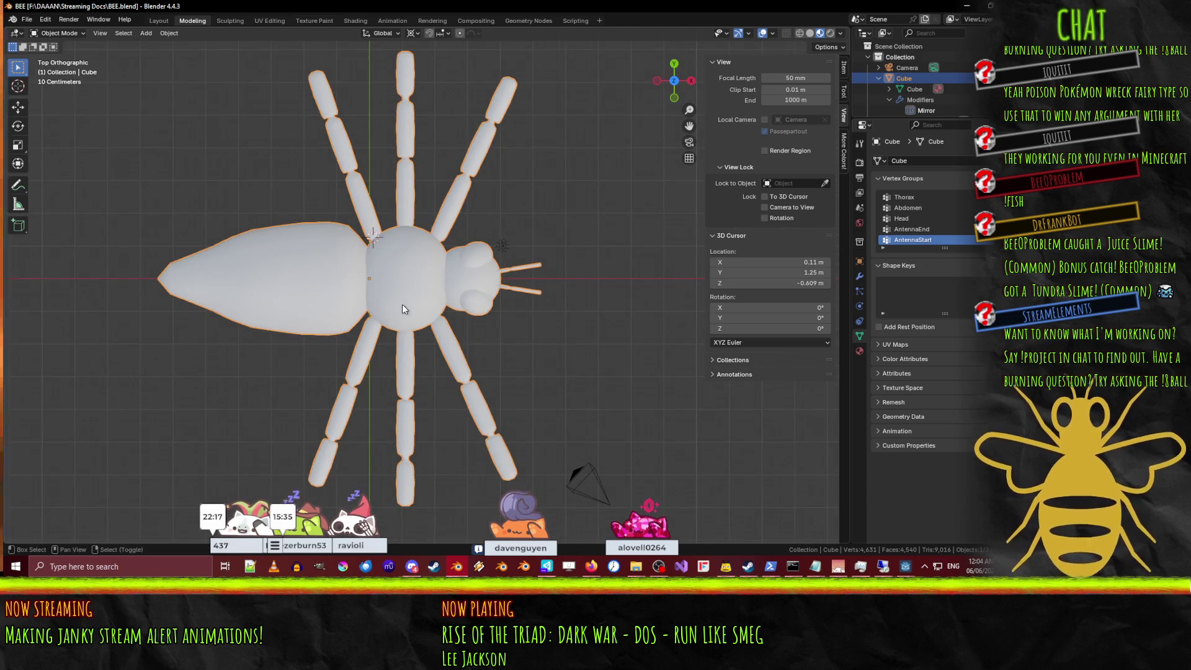
{"action": "key", "text": "Tab"}
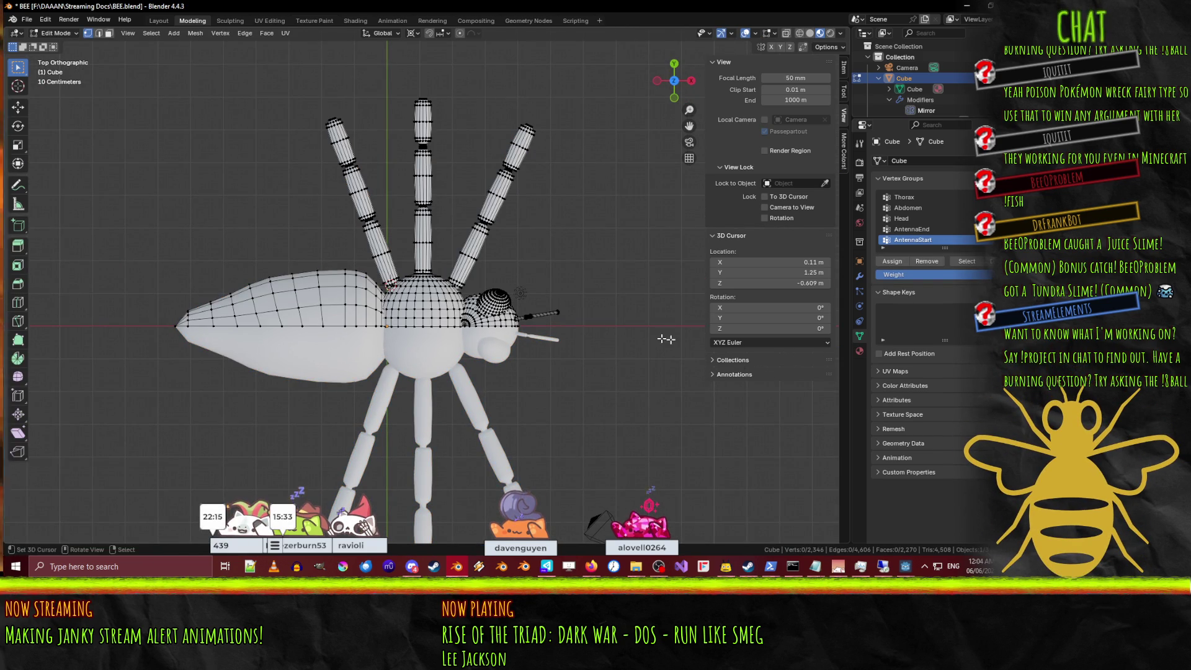
Back in Object Mode, add an armature through the F3 search for 'arm'.
{"action": "key", "text": "Tab"}
{"action": "key", "text": "a"}
{"action": "scroll", "coordinate": [507, 341], "scroll_direction": "down", "scroll_amount": 3}
{"action": "key", "text": "F3"}
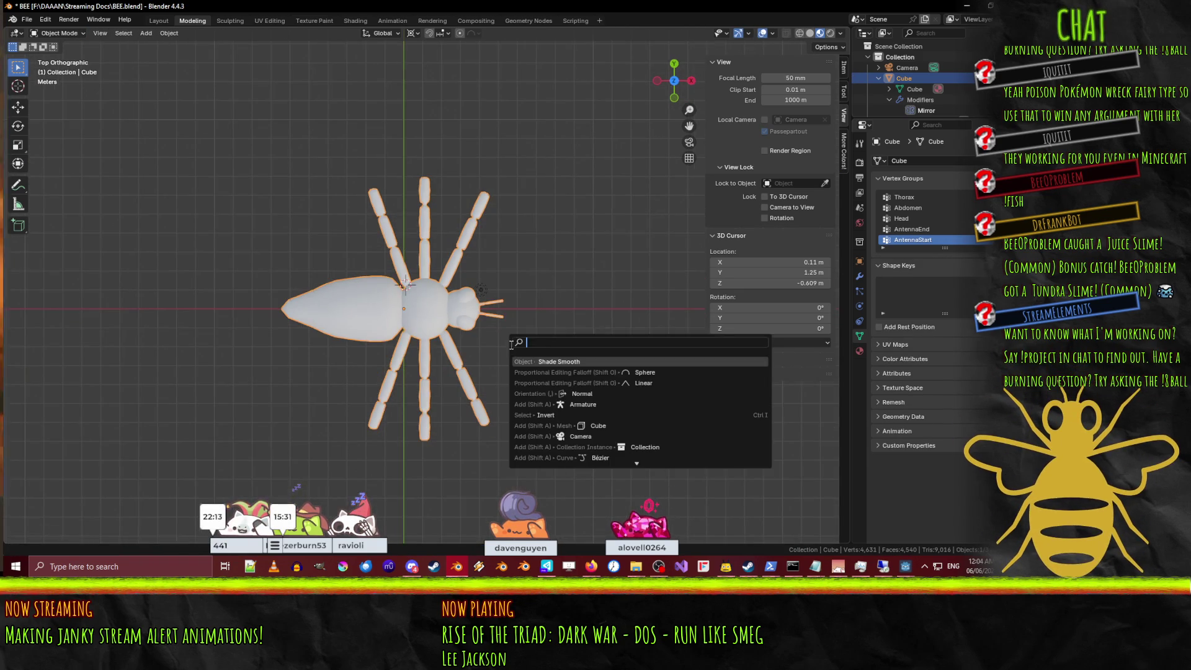
{"action": "type", "text": "arm"}
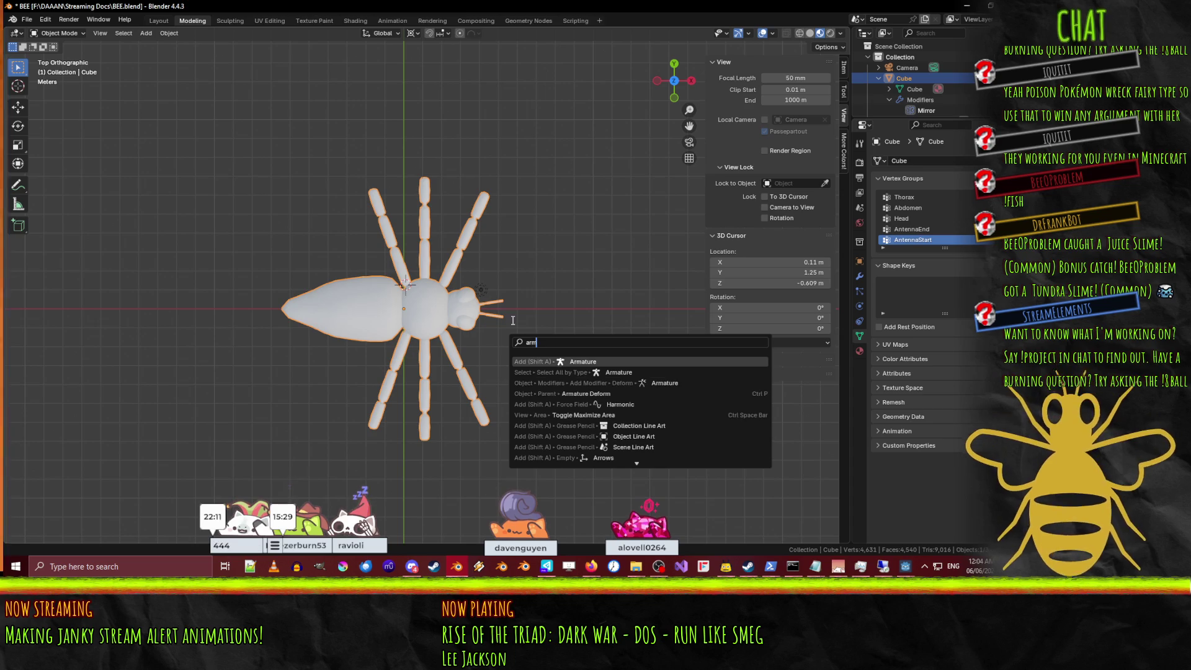
{"action": "left_click", "coordinate": [582, 361]}
{"action": "scroll", "coordinate": [493, 385], "scroll_direction": "up", "scroll_amount": 6}
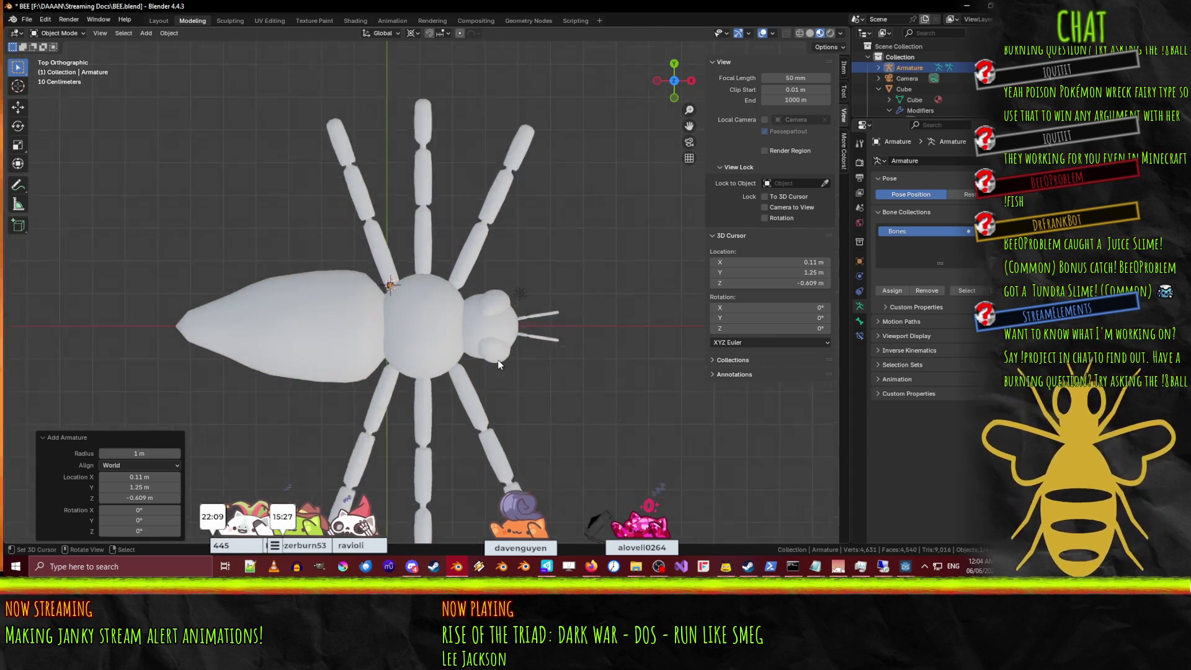
{"action": "scroll", "coordinate": [496, 344], "scroll_direction": "down", "scroll_amount": 3}
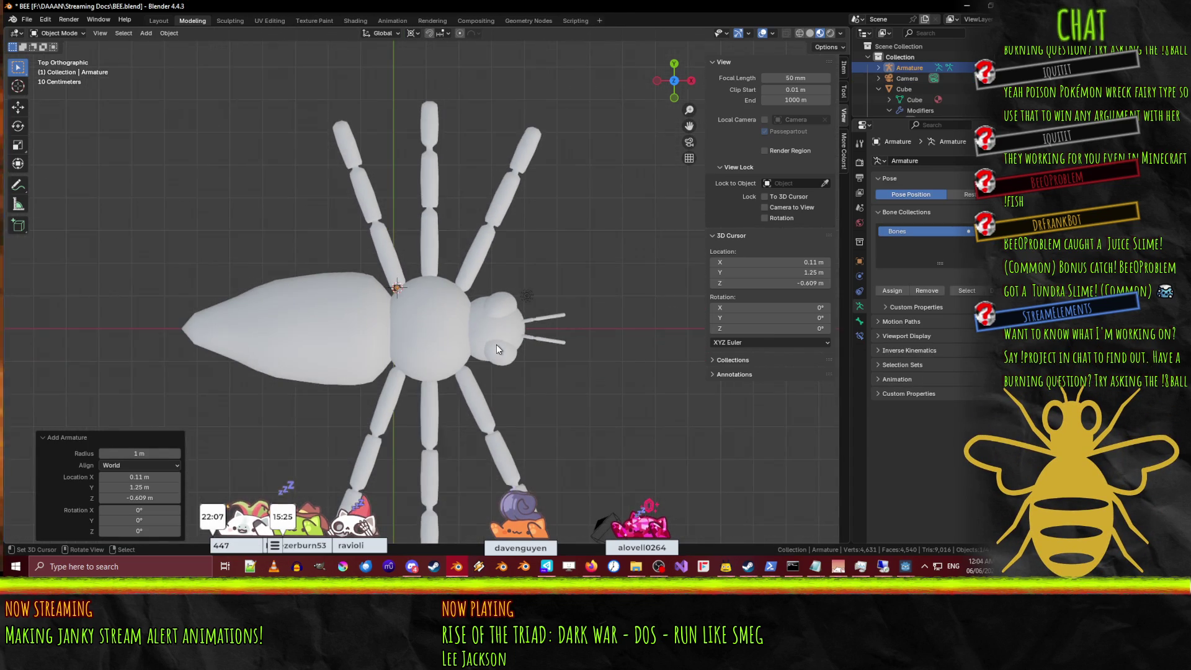
Check the bone's head and tail in the sidebar and reset the armature location to 0, 0, 0.
{"action": "key", "text": "Tab"}
{"action": "key", "text": "n"}
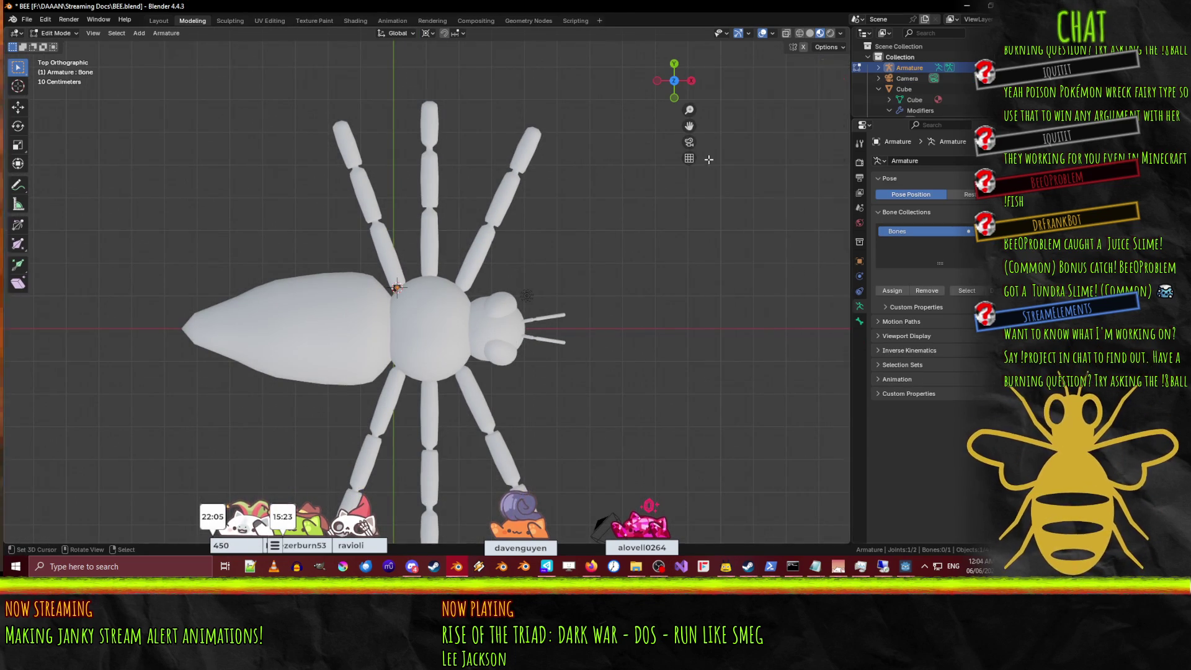
{"action": "key", "text": "n"}
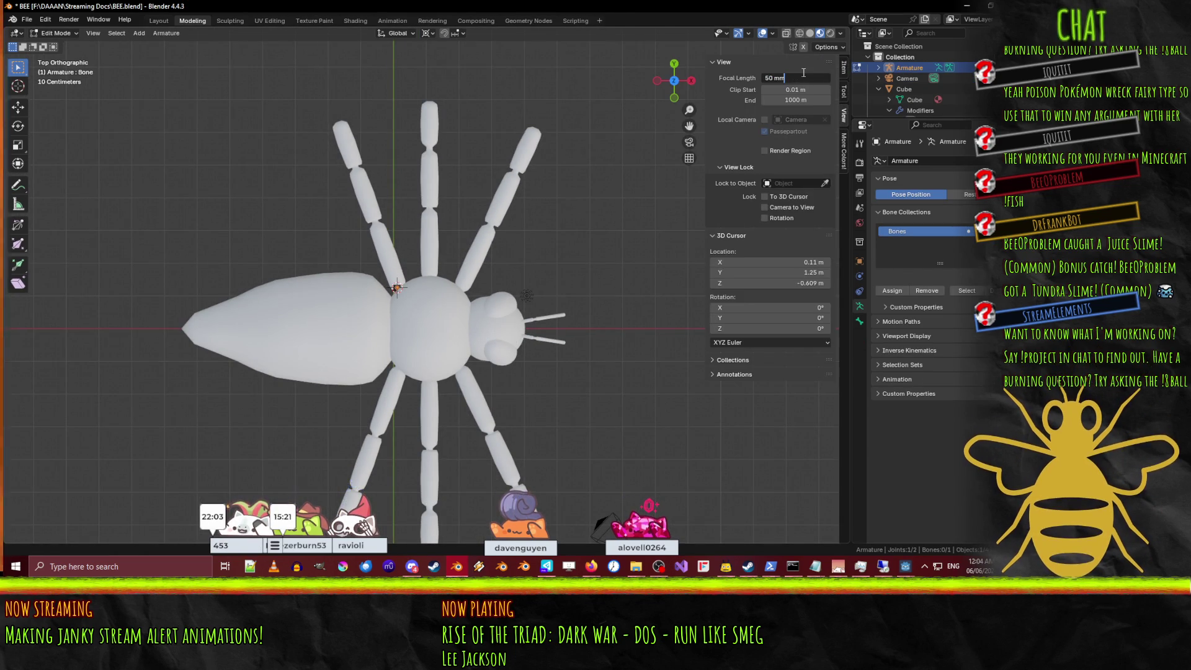
{"action": "left_click", "coordinate": [845, 71]}
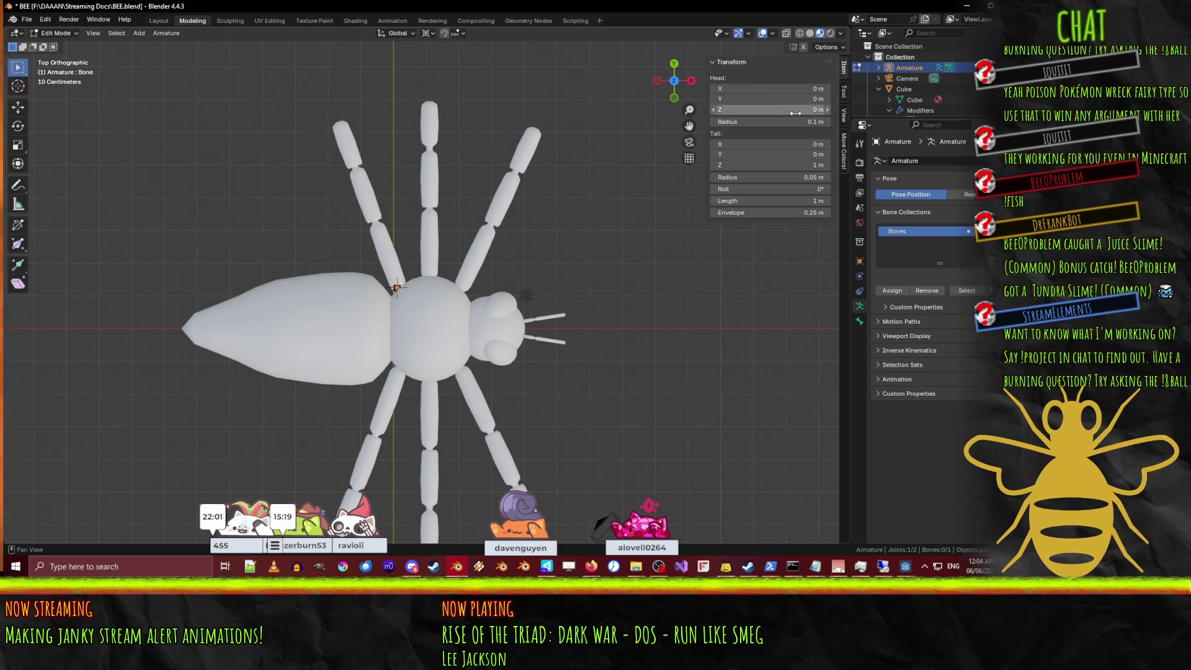
{"action": "key", "text": "Tab"}
{"action": "scroll", "coordinate": [419, 308], "scroll_direction": "up", "scroll_amount": 10}
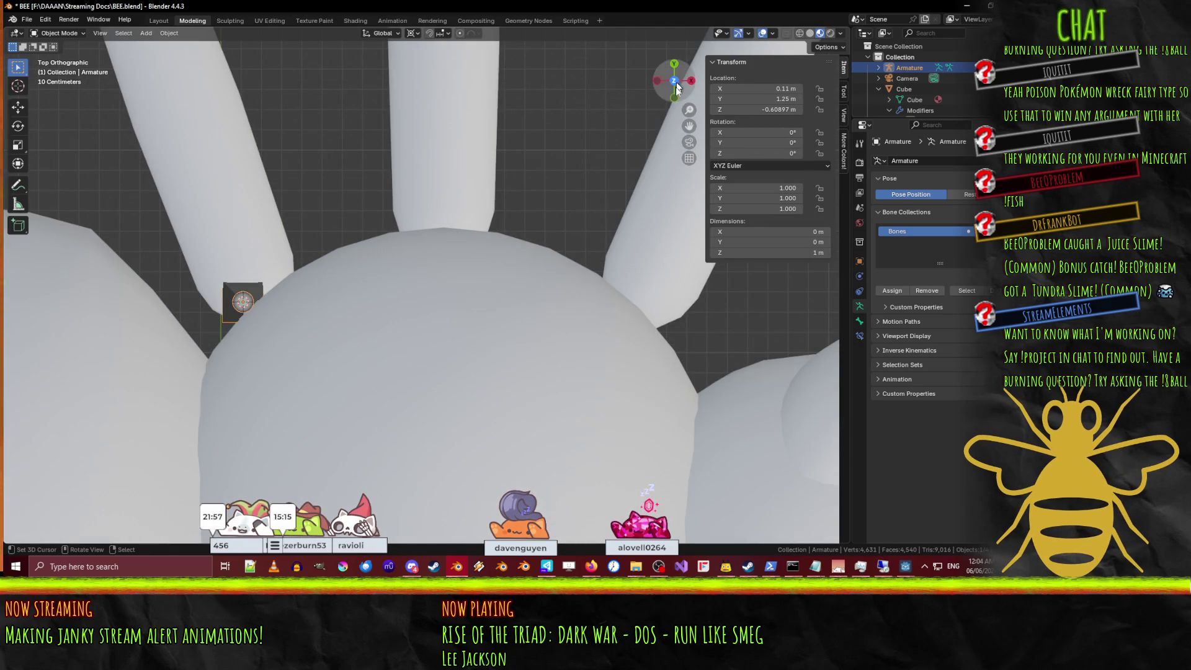
{"action": "type", "text": "0"}
{"action": "key", "text": "Return"}
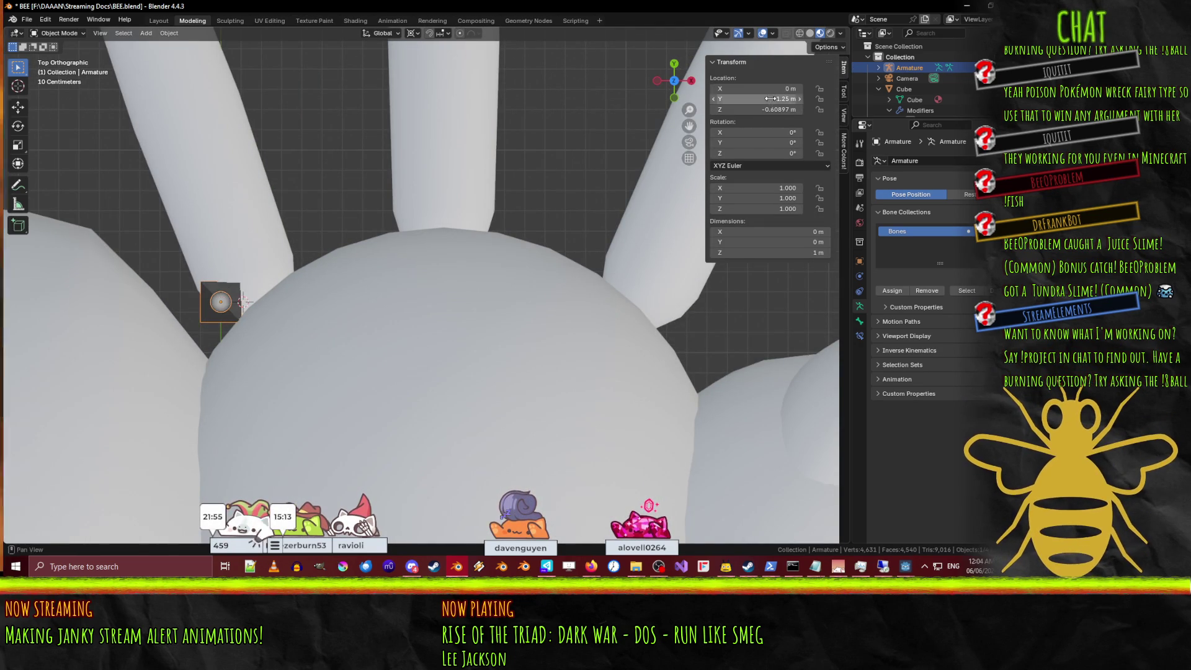
{"action": "type", "text": "0"}
{"action": "key", "text": "Tab"}
{"action": "scroll", "coordinate": [461, 305], "scroll_direction": "down", "scroll_amount": 12}
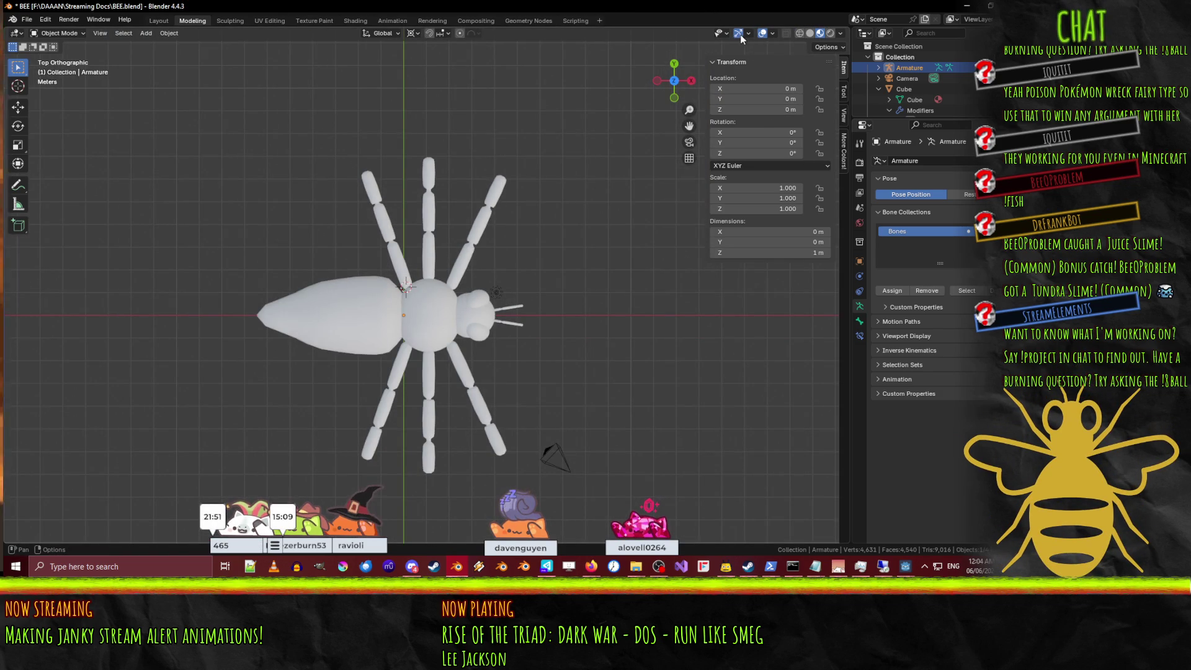
Show the Bone properties with Viewport Display expanded, after checking overlays and selectable object types.
{"action": "left_click", "coordinate": [772, 34]}
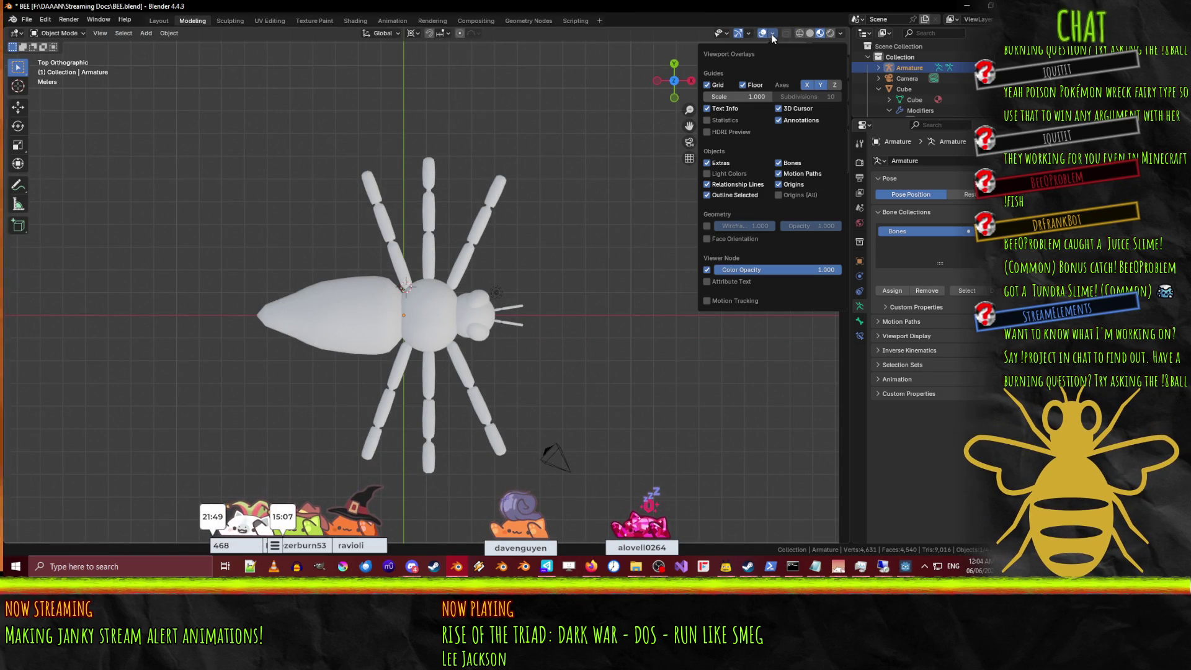
{"action": "left_click", "coordinate": [771, 34]}
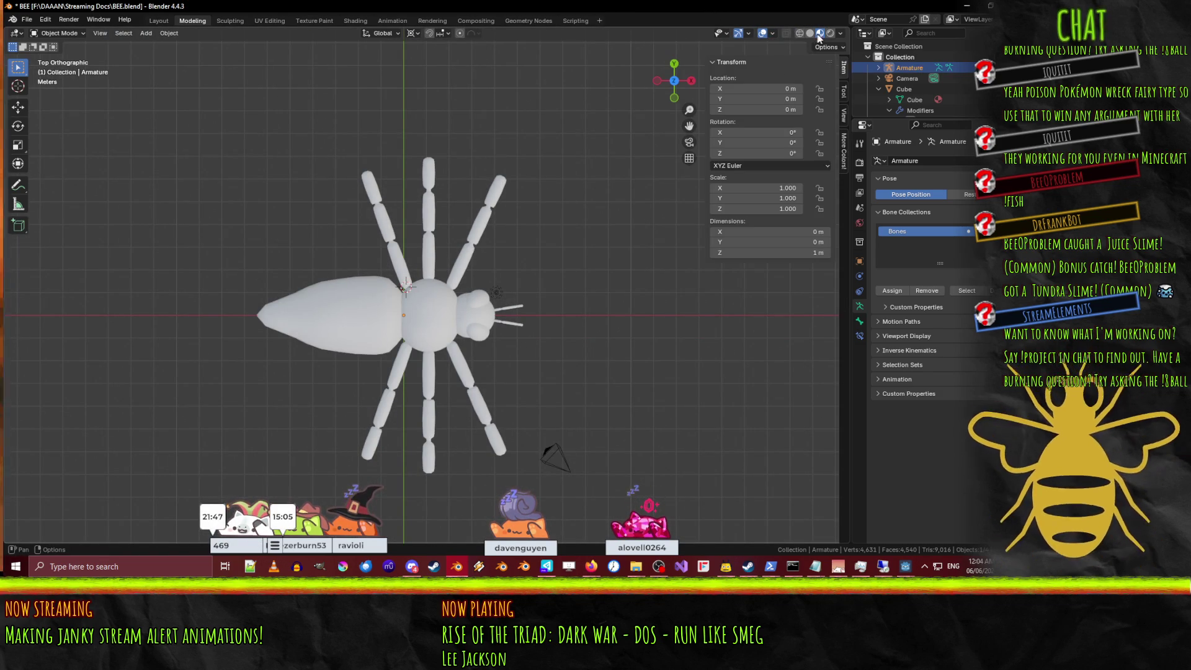
{"action": "left_click", "coordinate": [727, 32]}
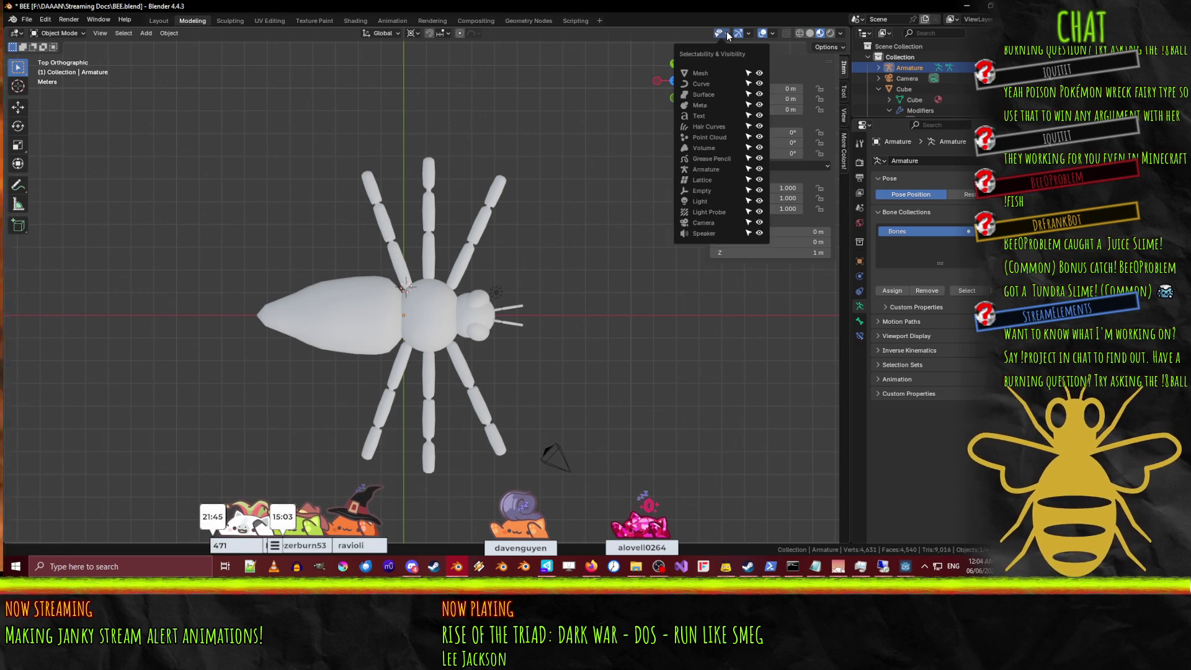
{"action": "left_click", "coordinate": [859, 321]}
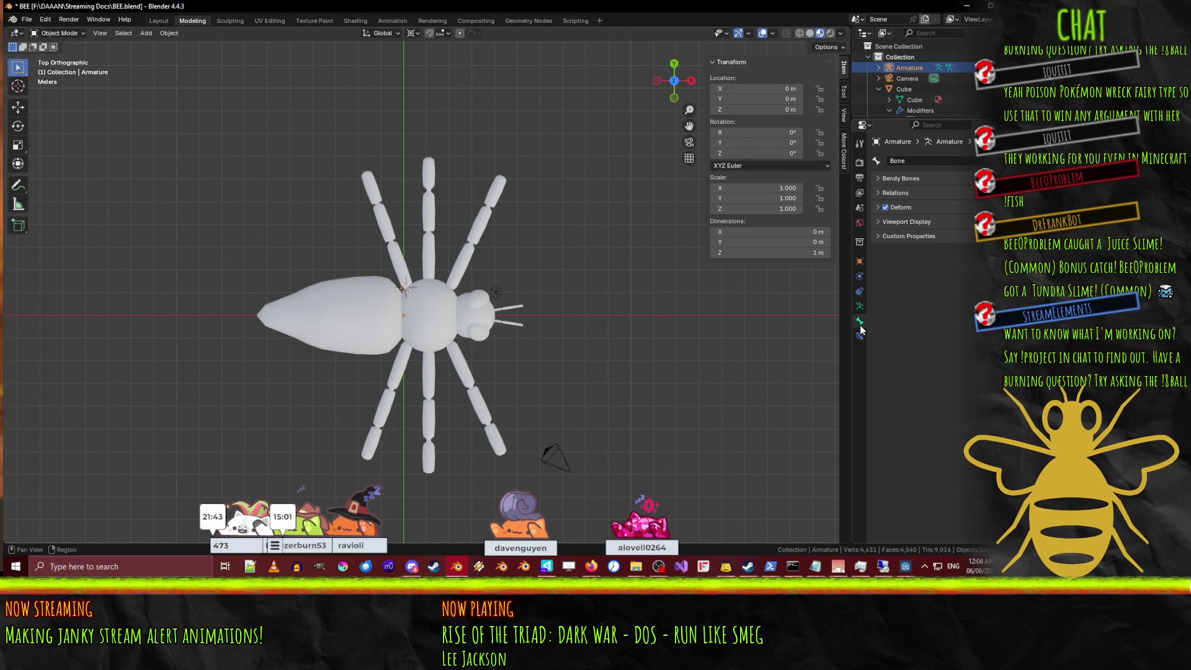
{"action": "left_click", "coordinate": [874, 223]}
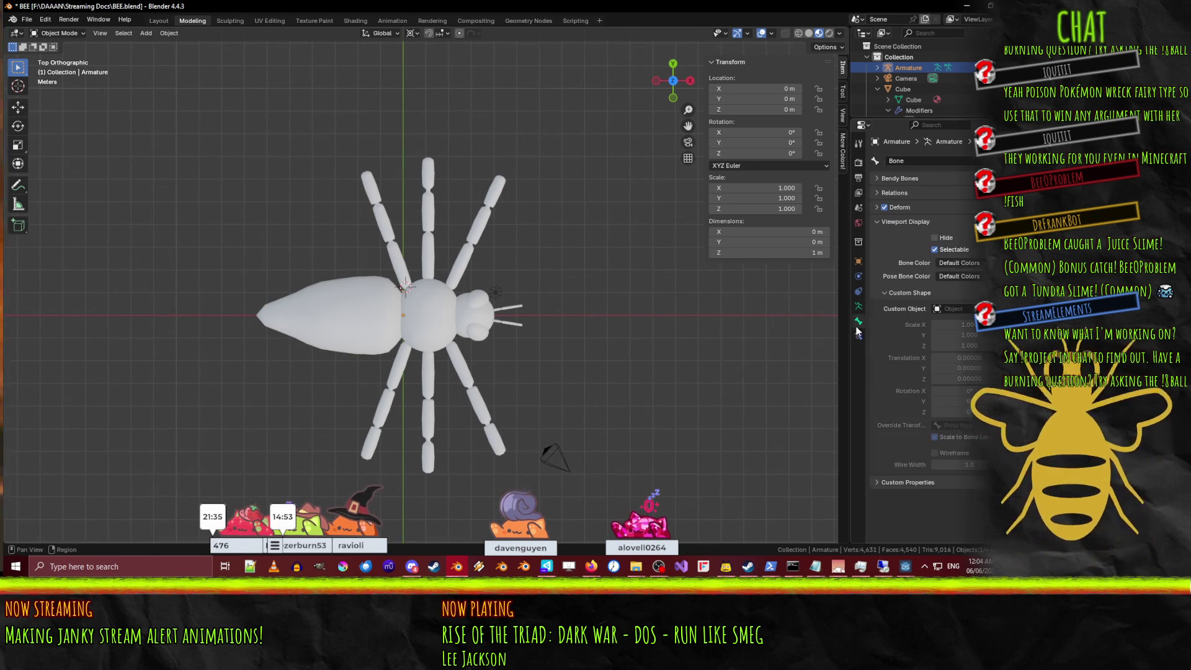
Review the shading, overlay and gizmo popovers and sidebar tabs, then enter armature Edit Mode.
{"action": "left_click", "coordinate": [840, 35]}
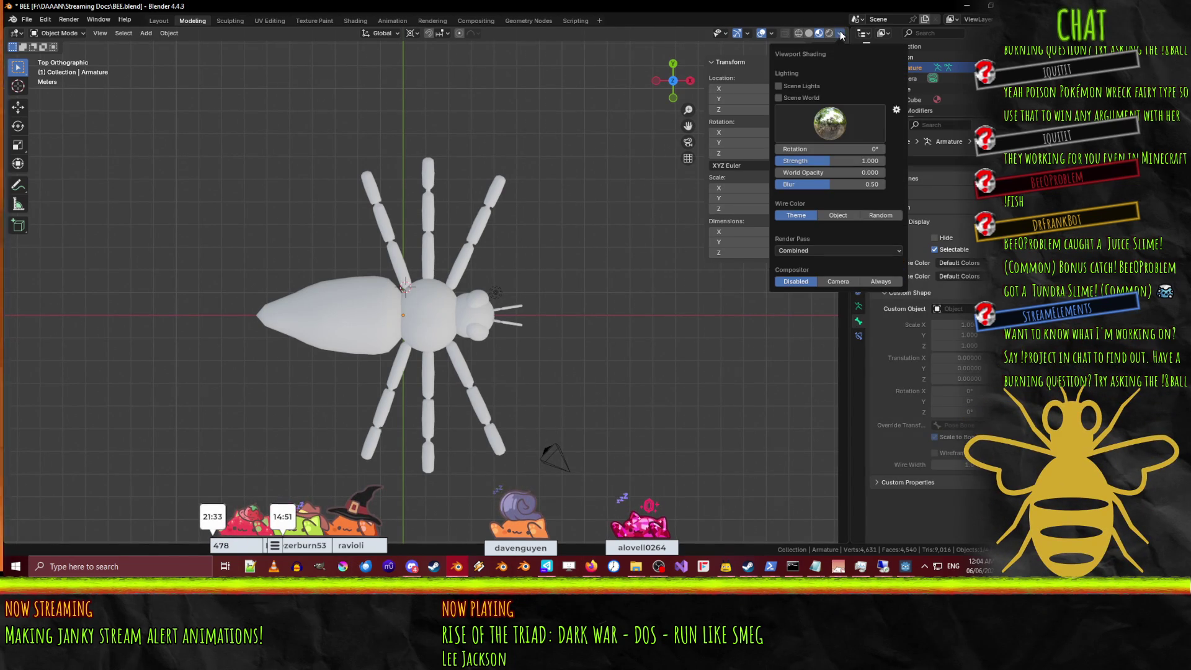
{"action": "left_click", "coordinate": [772, 35]}
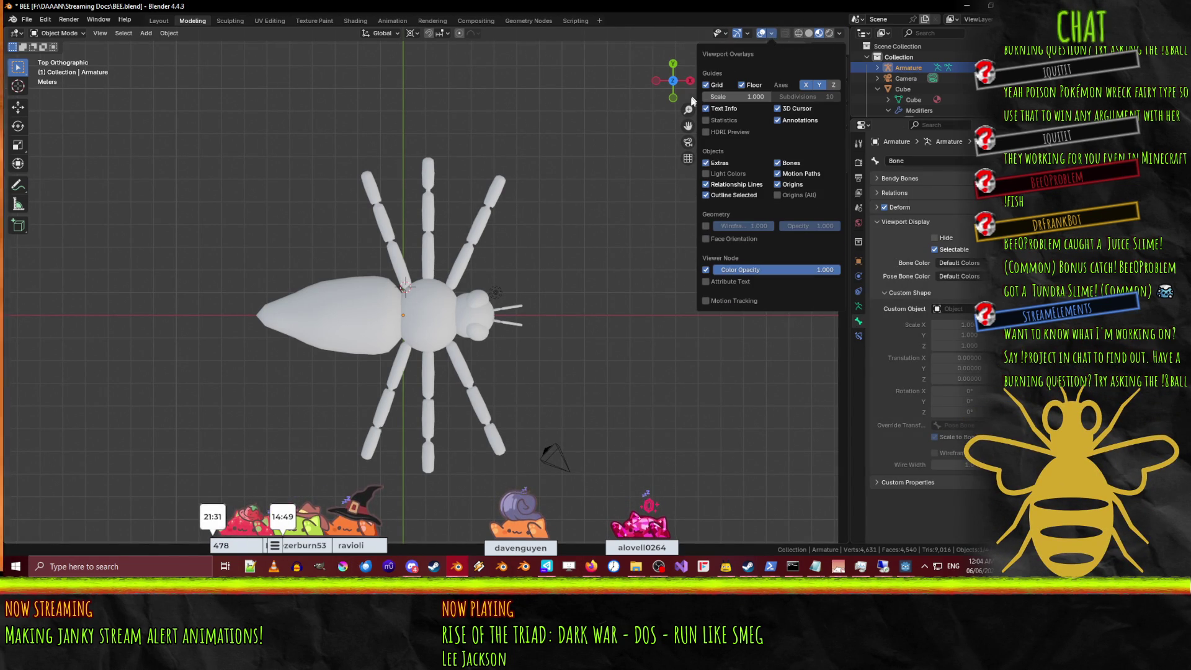
{"action": "left_click", "coordinate": [749, 33]}
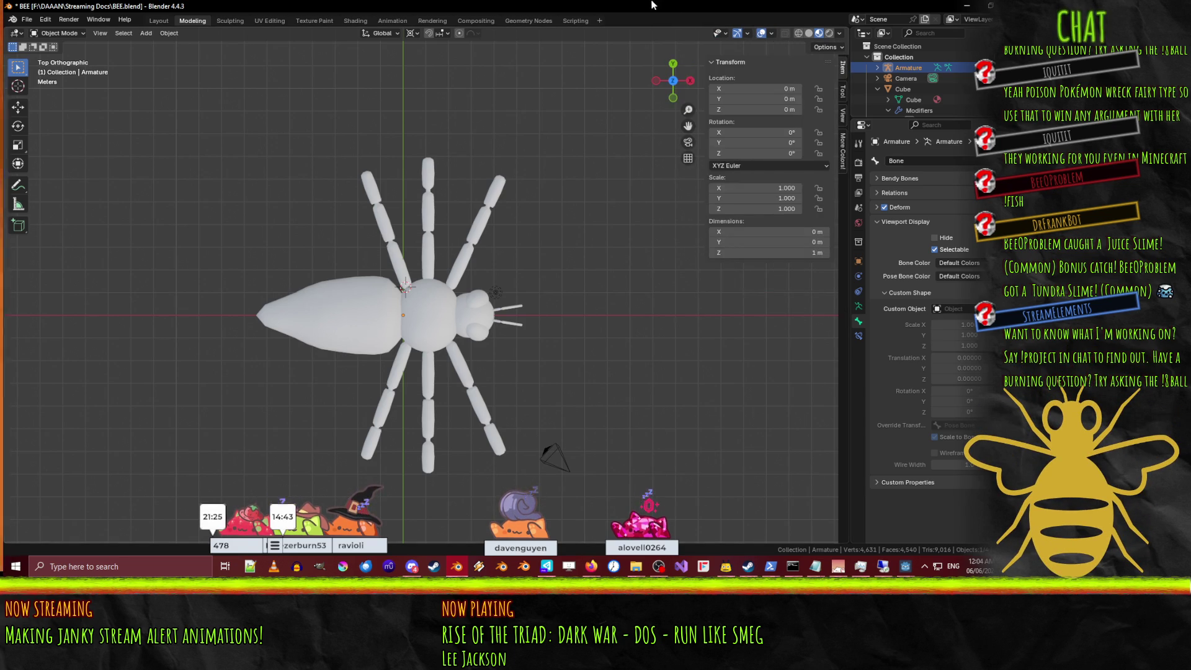
{"action": "left_click", "coordinate": [843, 114]}
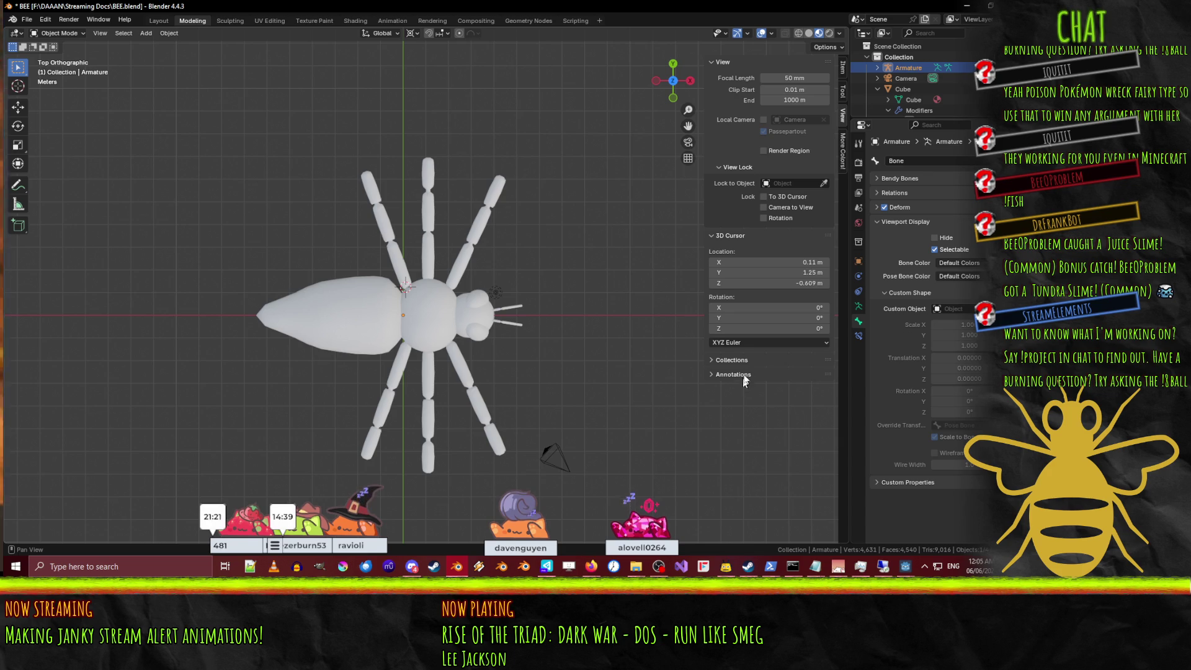
{"action": "left_click", "coordinate": [840, 88]}
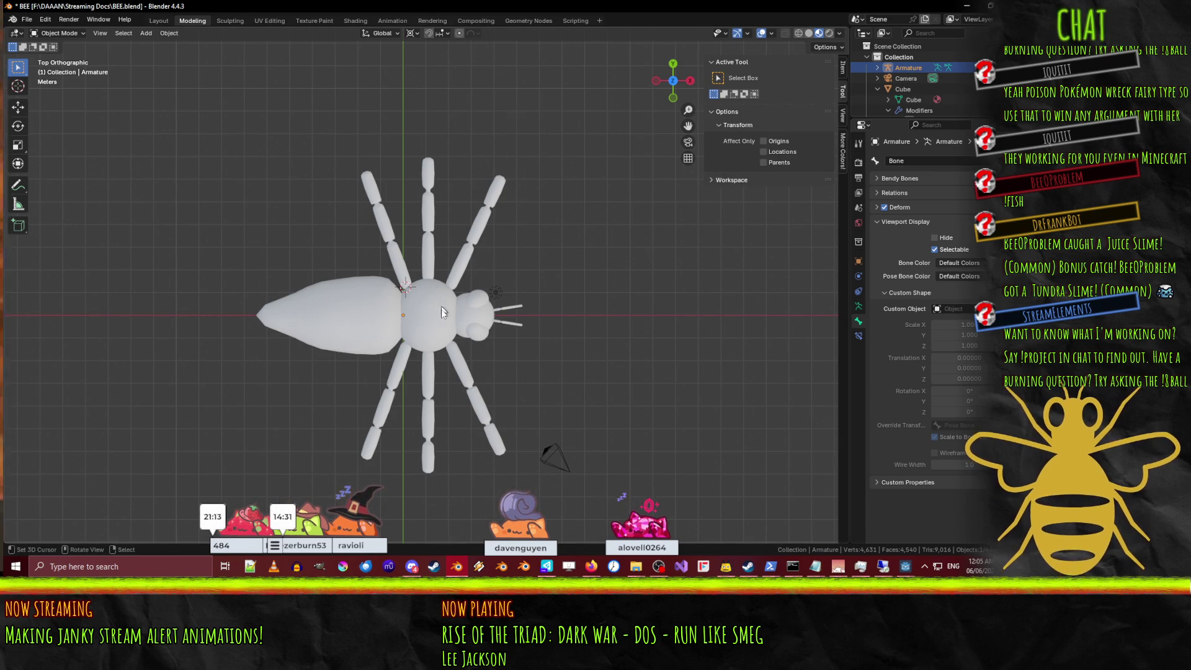
{"action": "key", "text": "Tab"}
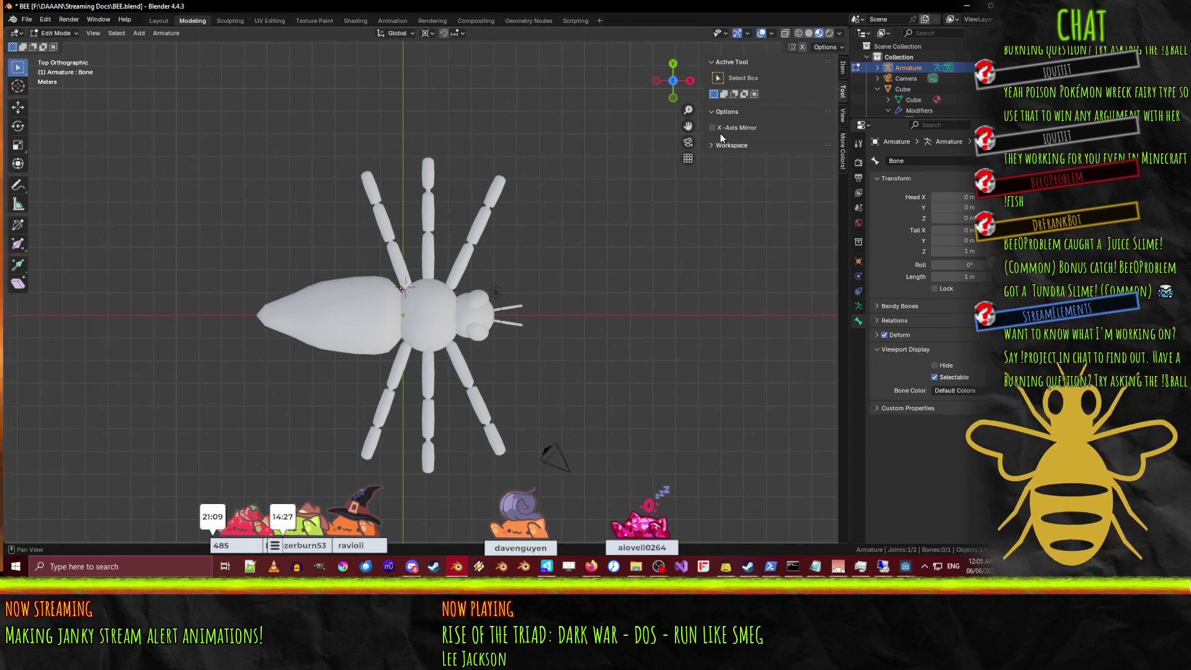
Show the bone's transform in the Item sidebar and view the bee Front Orthographic in wireframe.
{"action": "left_click", "coordinate": [842, 68]}
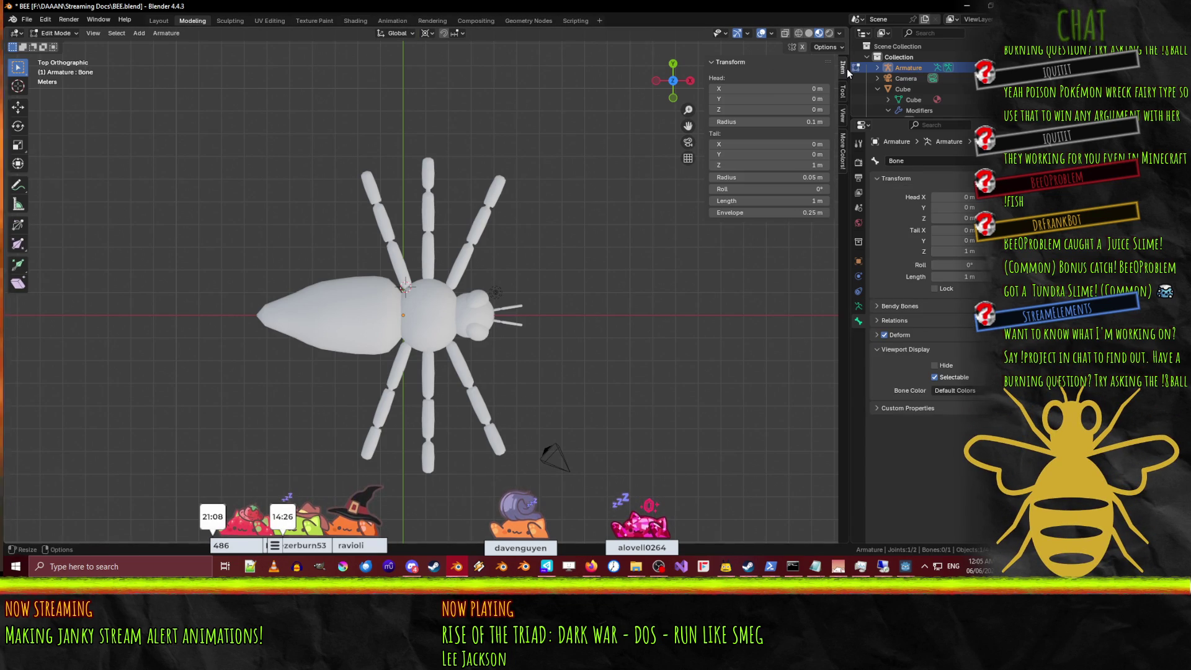
{"action": "left_click", "coordinate": [771, 34]}
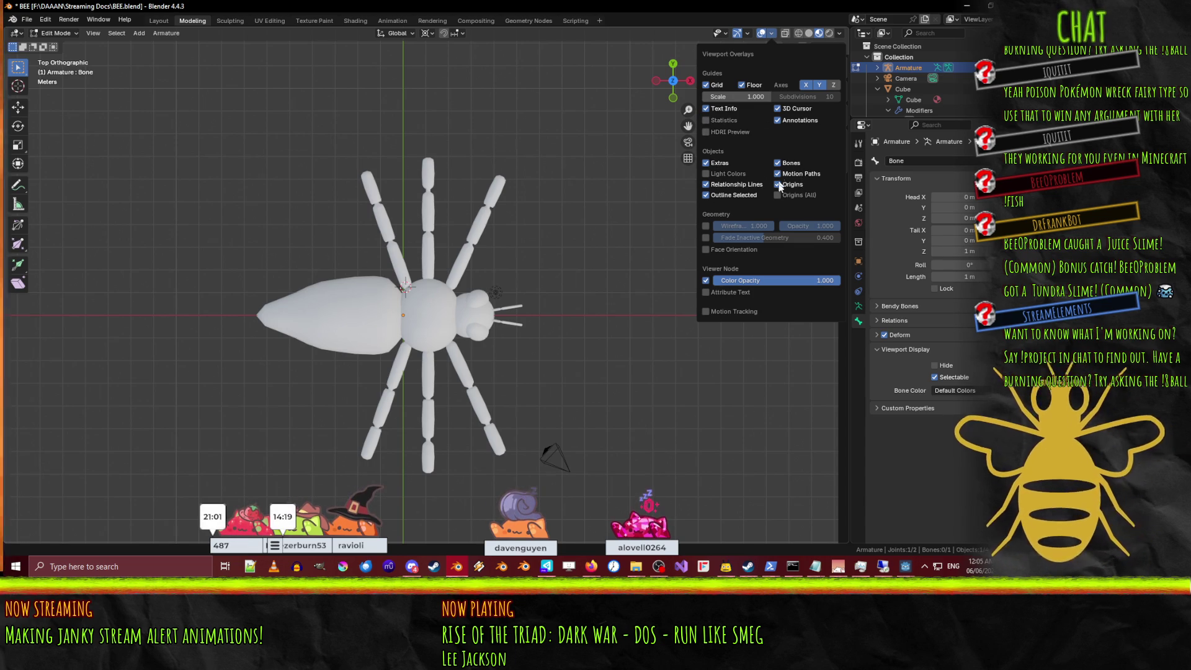
{"action": "key", "text": "n"}
{"action": "middle_click_drag", "start_coordinate": [472, 291], "coordinate": [507, 220]}
{"action": "scroll", "coordinate": [496, 262], "scroll_direction": "up", "scroll_amount": 6}
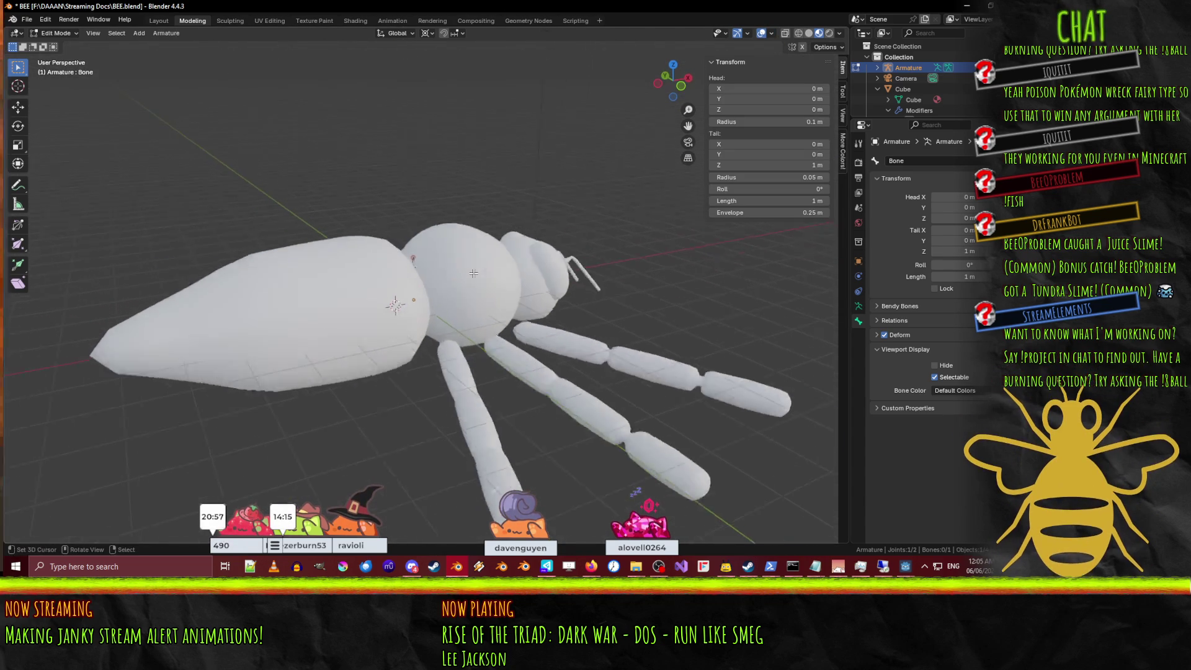
{"action": "scroll", "coordinate": [406, 244], "scroll_direction": "down", "scroll_amount": 5}
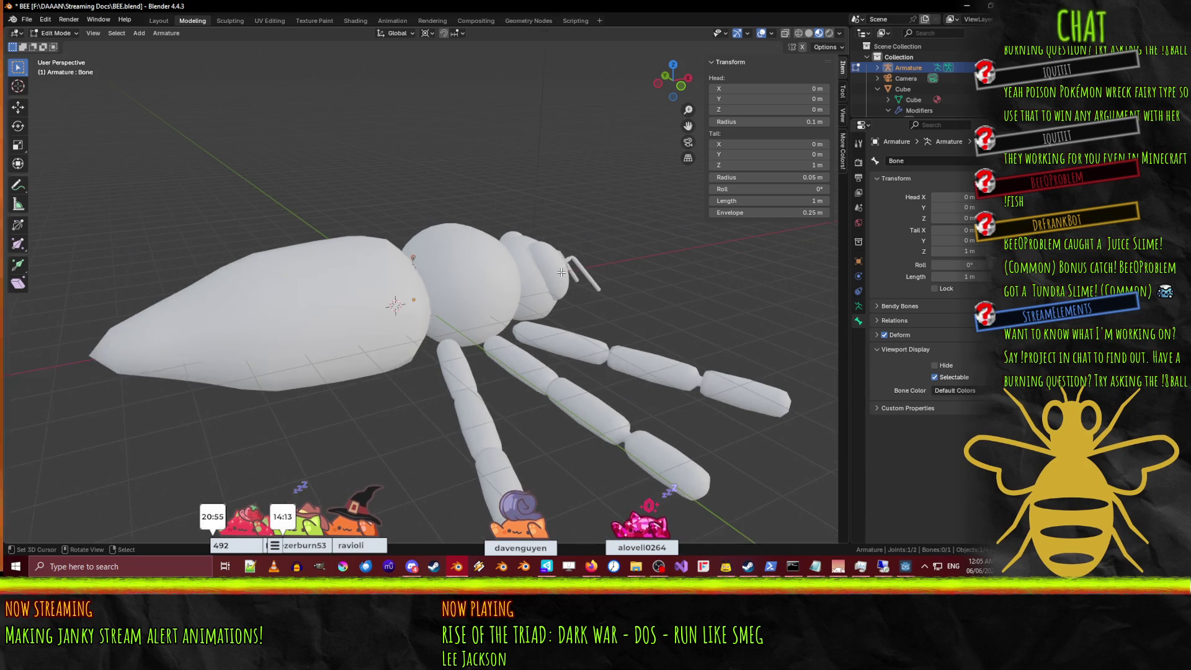
{"action": "key", "text": "KP_1"}
{"action": "key", "text": "z"}
{"action": "left_click", "coordinate": [490, 269]}
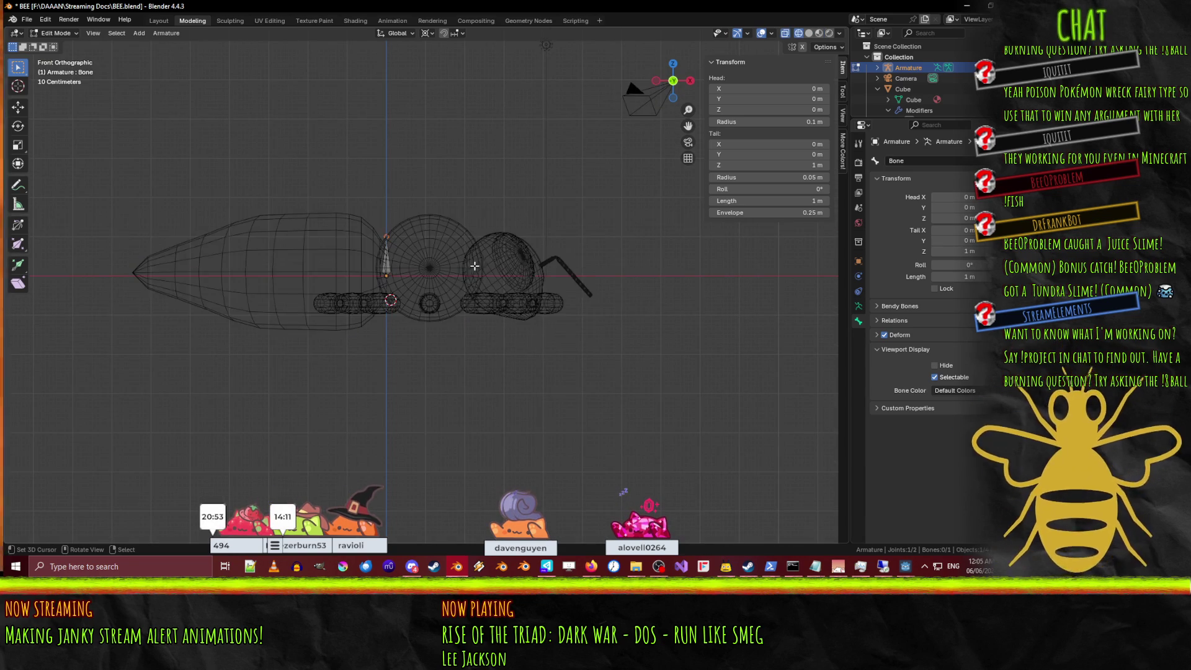
Move the first bone's tail to X 2.3 m so it lies horizontal.
{"action": "scroll", "coordinate": [447, 264], "scroll_direction": "up", "scroll_amount": 1}
{"action": "key", "text": "g"}
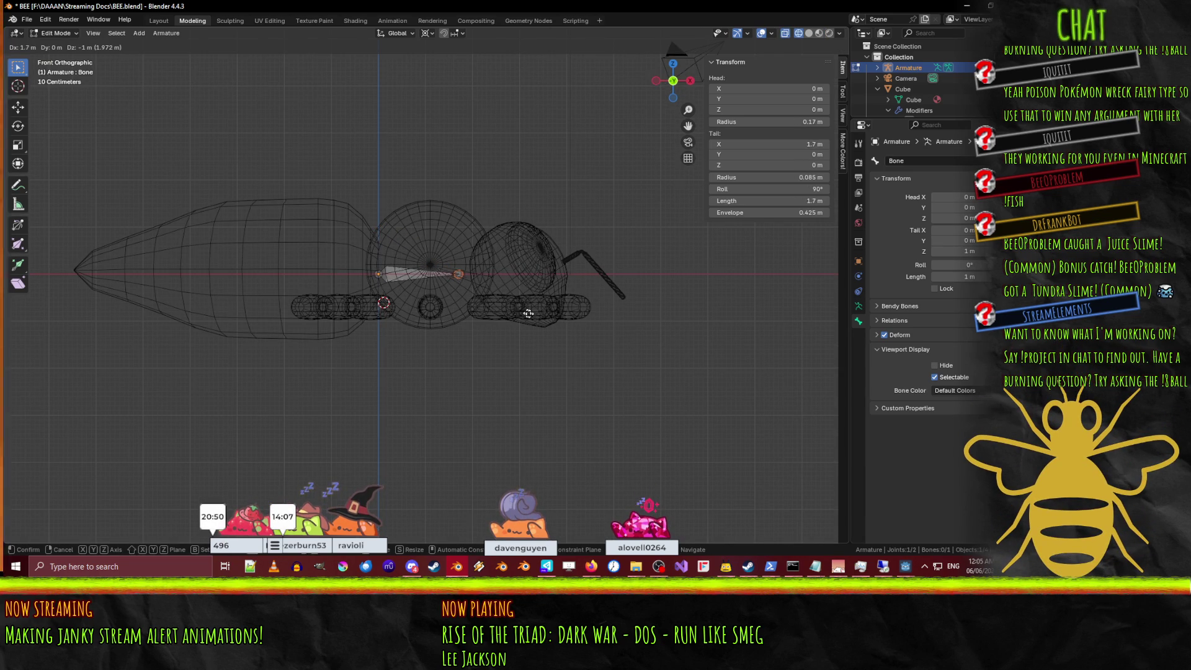
{"action": "left_click", "coordinate": [555, 310]}
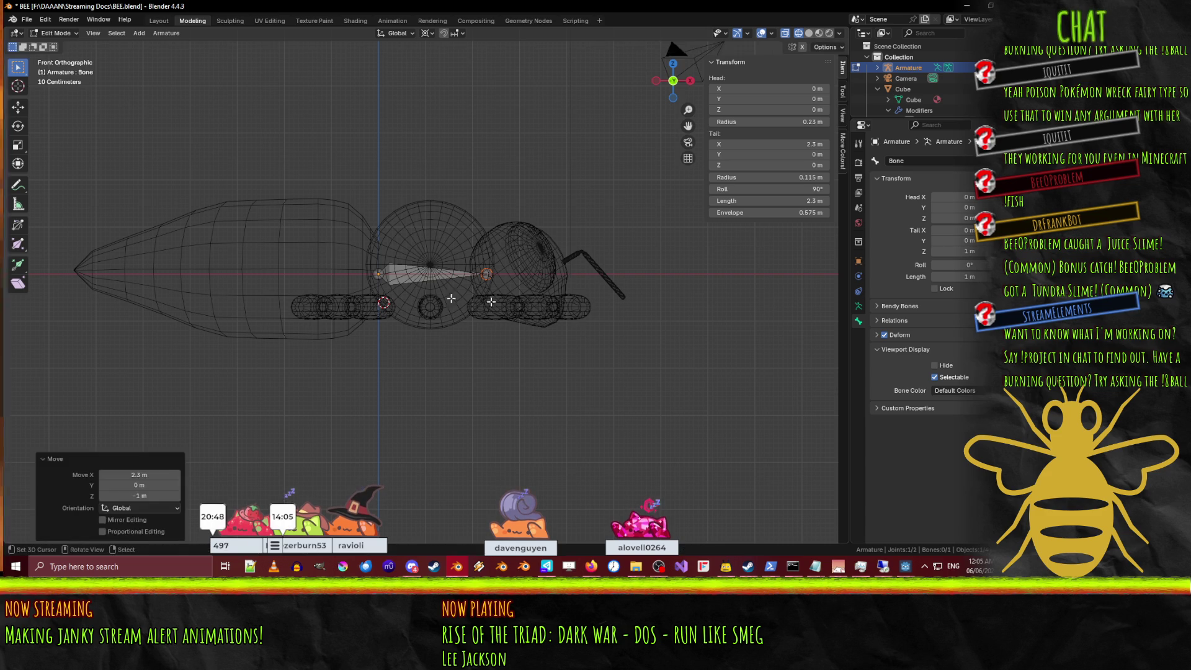
{"action": "left_click", "coordinate": [415, 282]}
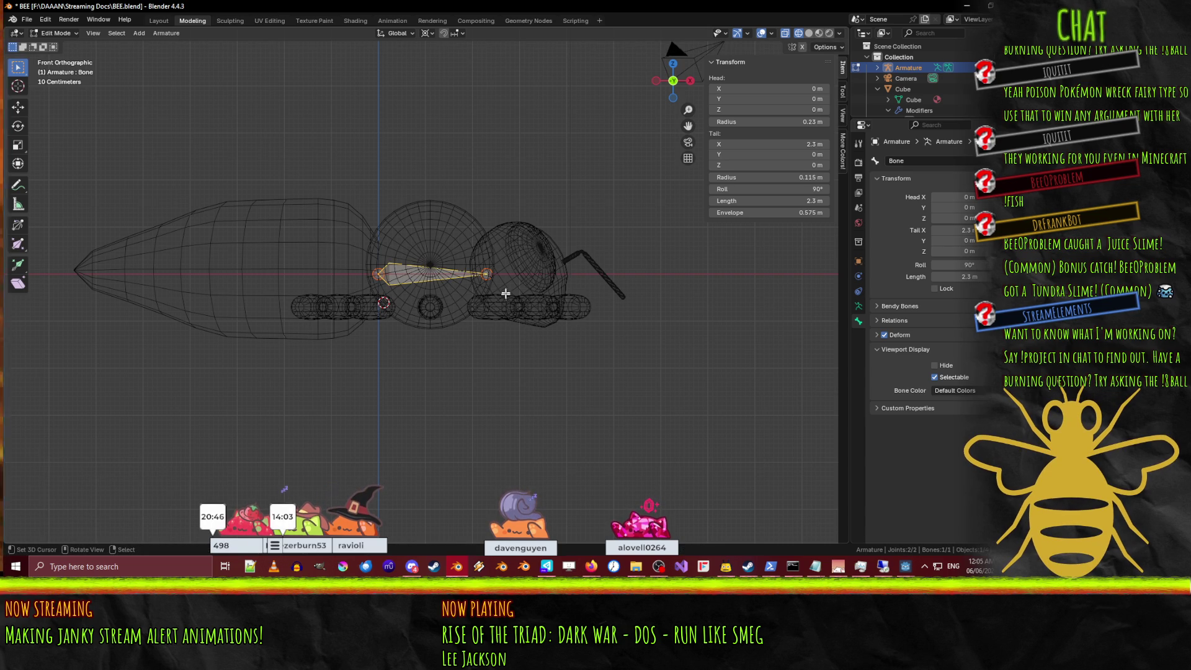
Extrude a 1.5 m second bone along X into the bee's head.
{"action": "scroll", "coordinate": [580, 309], "scroll_direction": "up", "scroll_amount": 1}
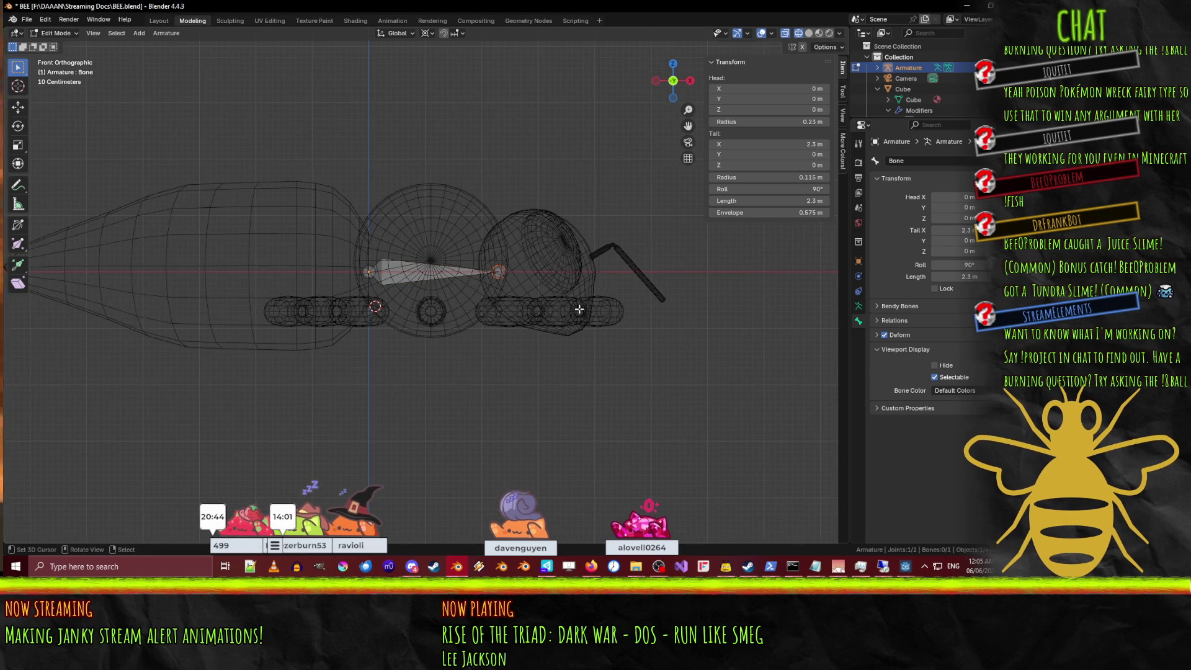
{"action": "middle_click_drag", "start_coordinate": [577, 310], "coordinate": [468, 335], "text": "shift"}
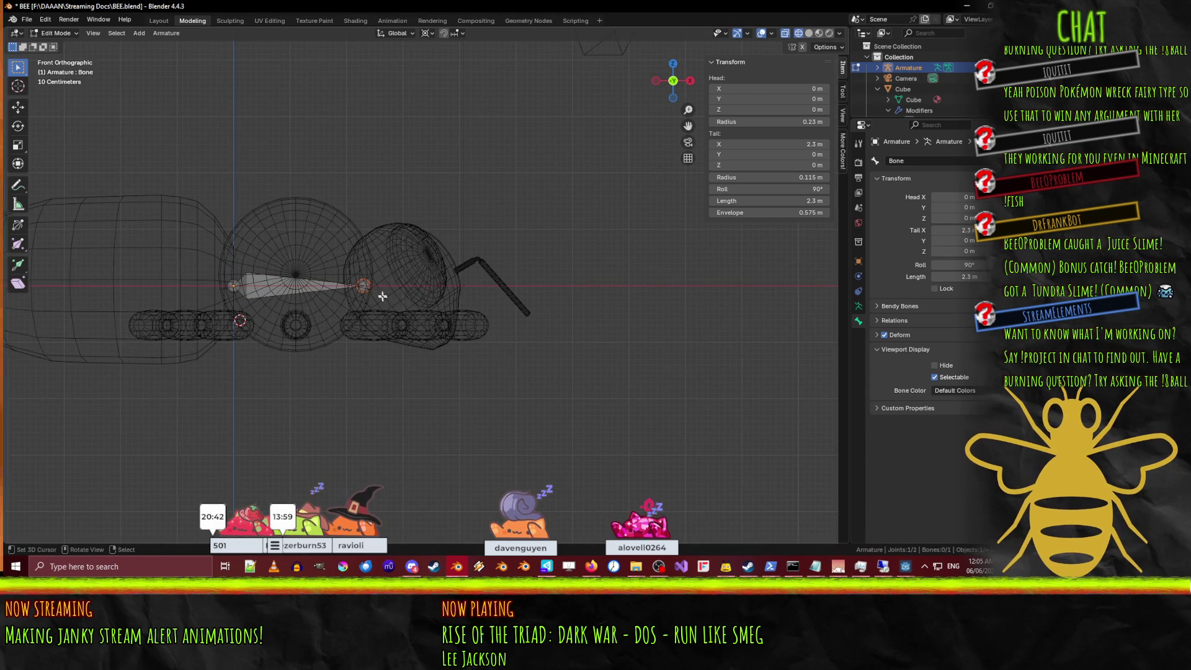
{"action": "key", "text": "e"}
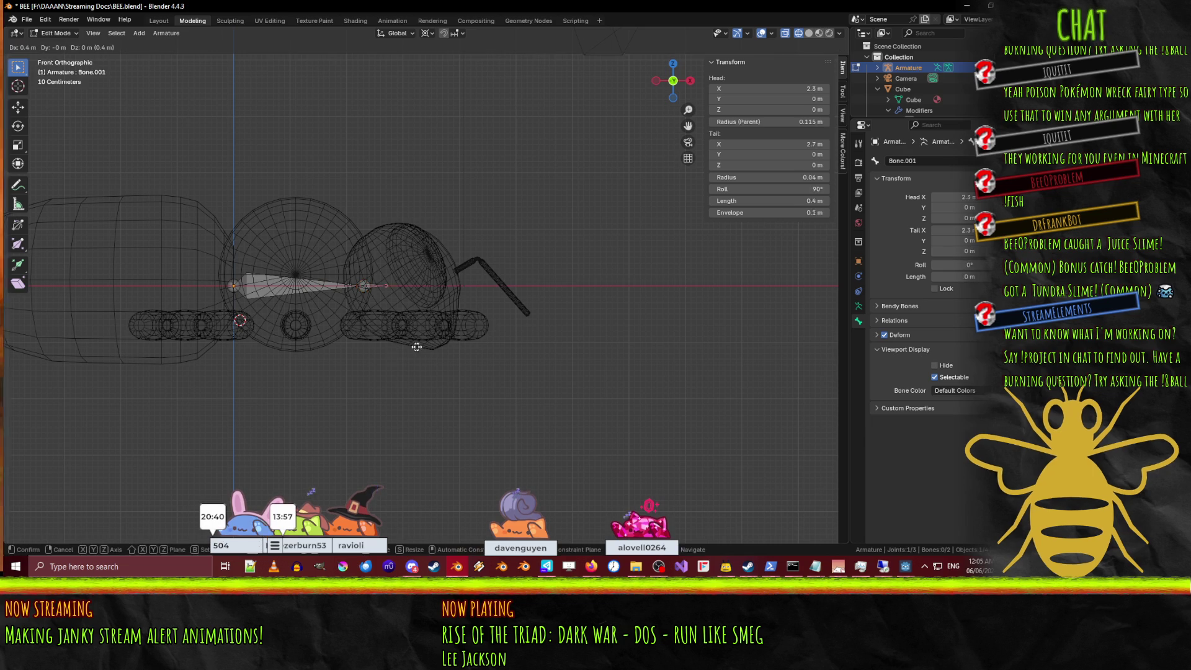
{"action": "left_click", "coordinate": [479, 348]}
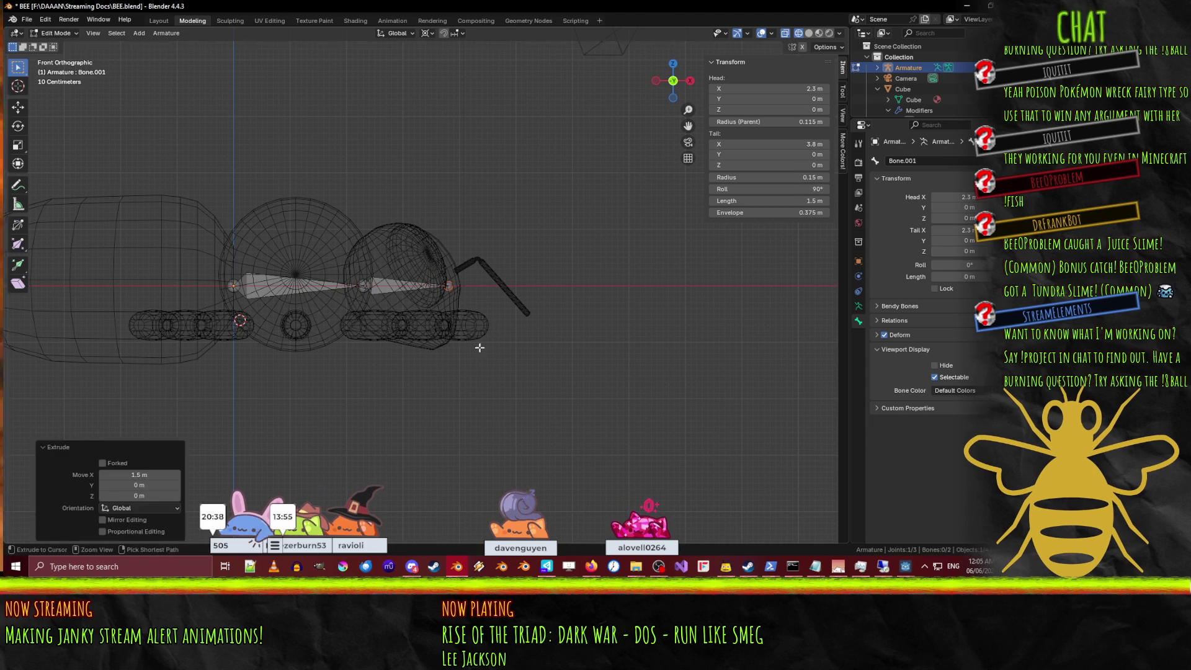
{"action": "mouse_move", "coordinate": [479, 347]}
{"action": "middle_mouse_down"}
{"action": "mouse_move", "coordinate": [326, 355]}
{"action": "mouse_move", "coordinate": [400, 332]}
{"action": "mouse_move", "coordinate": [410, 306]}
{"action": "middle_mouse_up"}
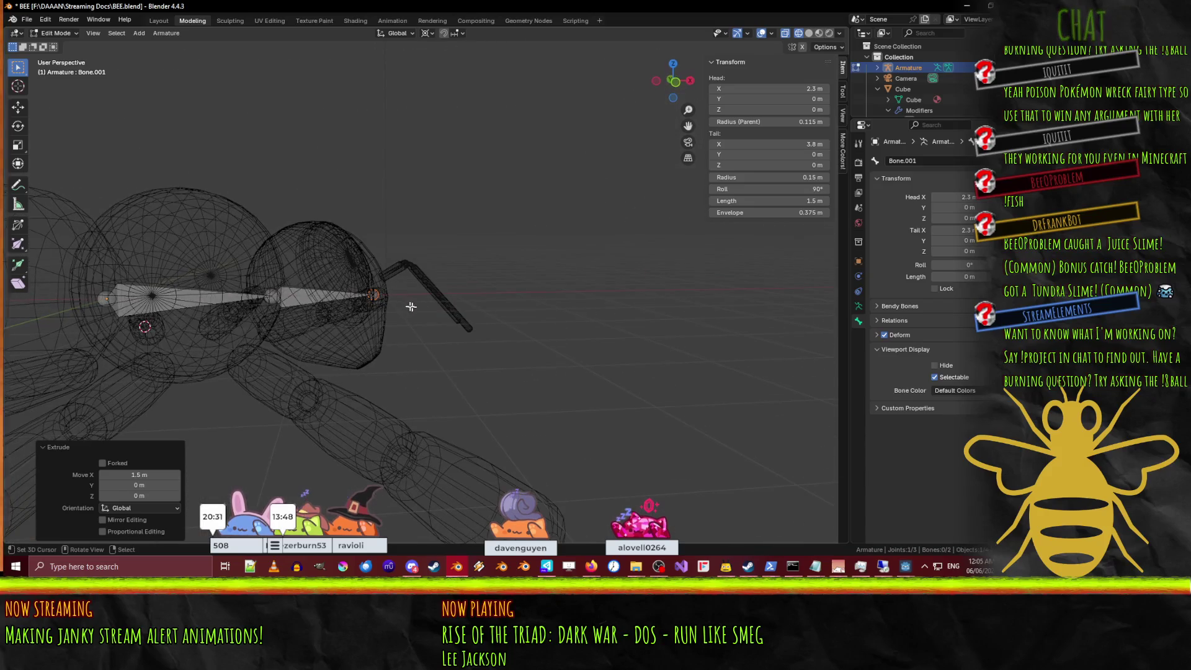
{"action": "left_click", "coordinate": [313, 304]}
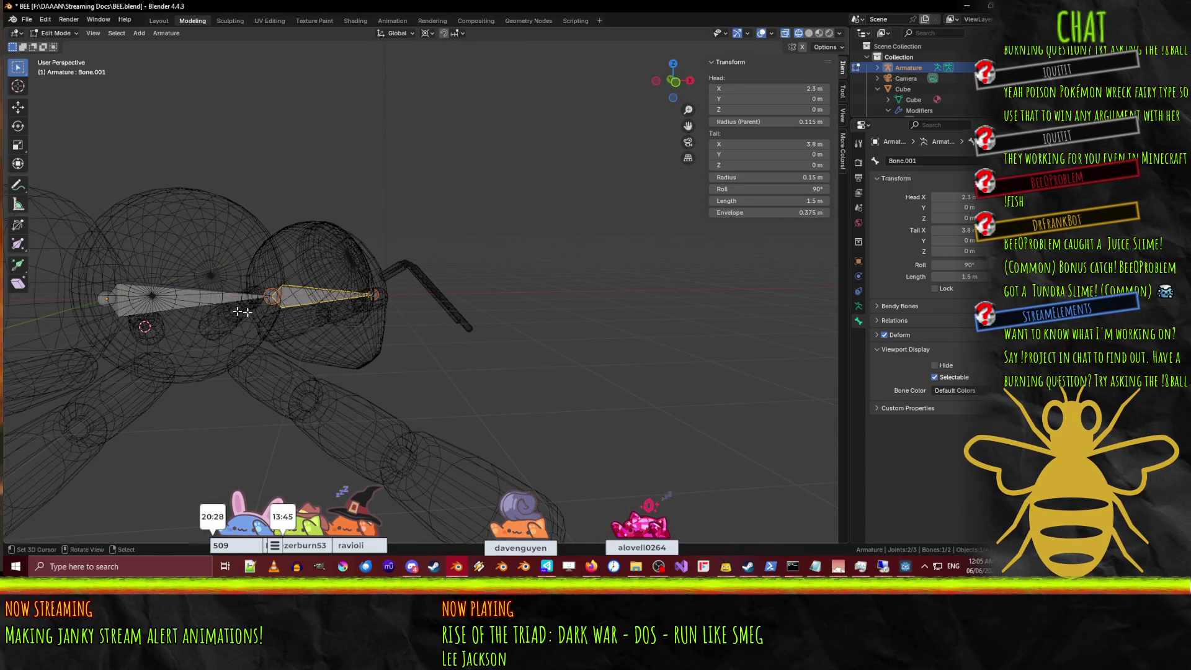
{"action": "key", "text": "KP_1"}
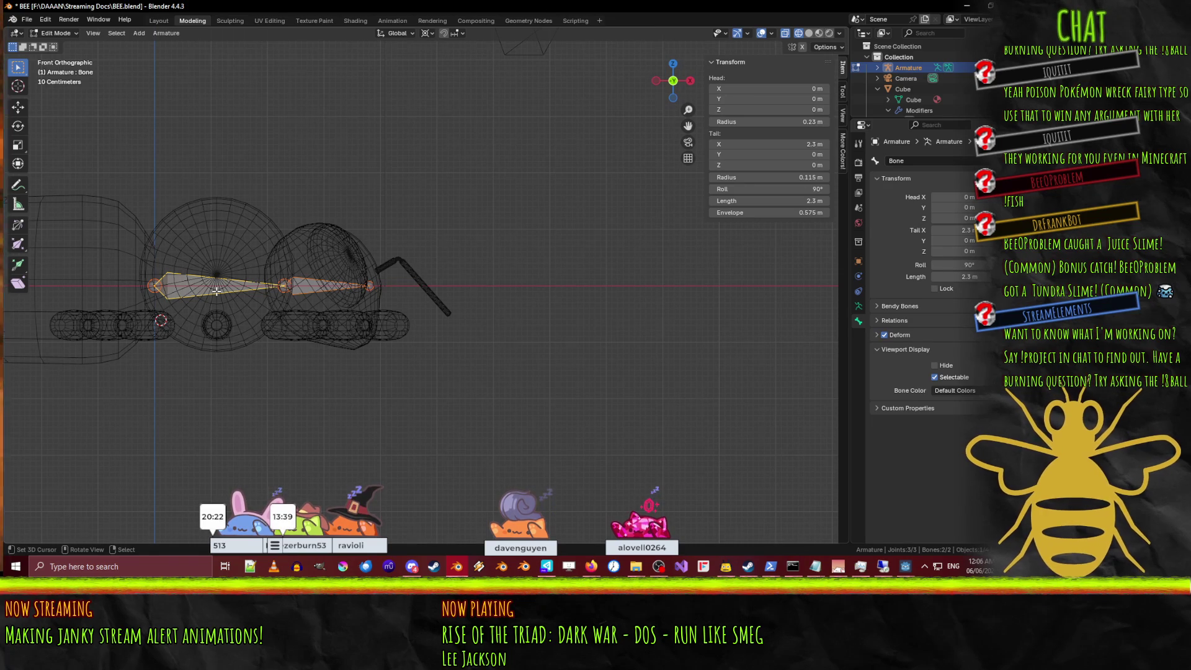
Raise both bones 0.4 m along Z and tilt the head bone's tip downward.
{"action": "key", "text": "g"}
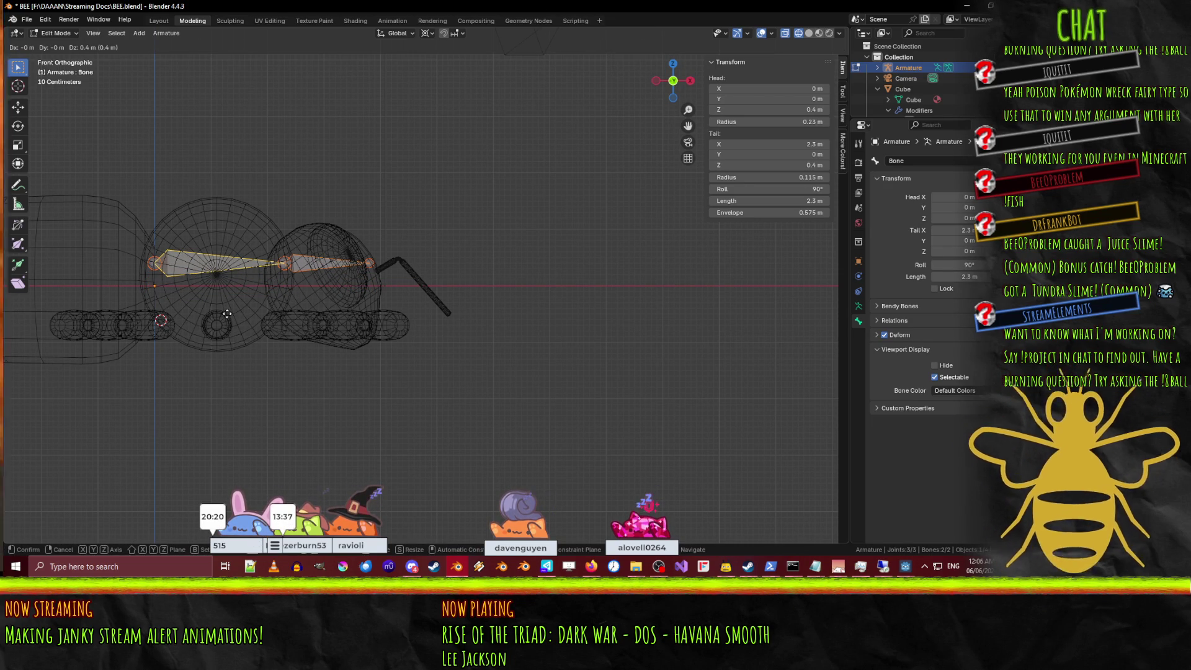
{"action": "left_click", "coordinate": [228, 314]}
{"action": "left_click", "coordinate": [371, 264]}
{"action": "key", "text": "g"}
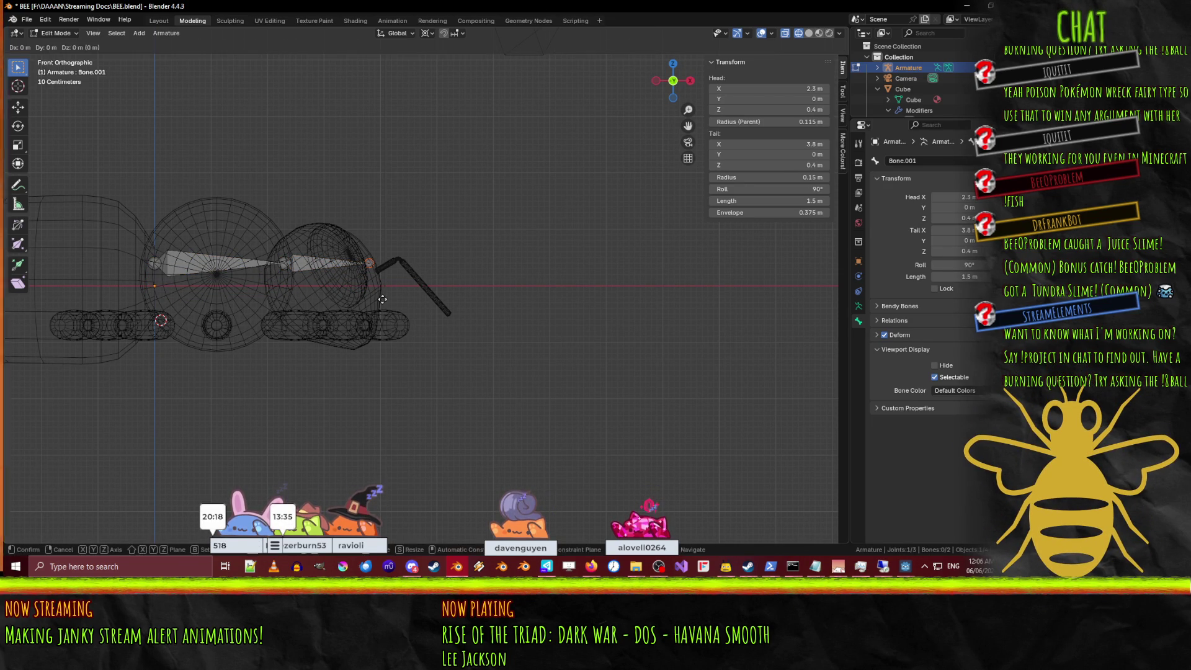
{"action": "left_click", "coordinate": [363, 370]}
{"action": "middle_click_drag", "start_coordinate": [363, 371], "coordinate": [506, 387], "text": "shift"}
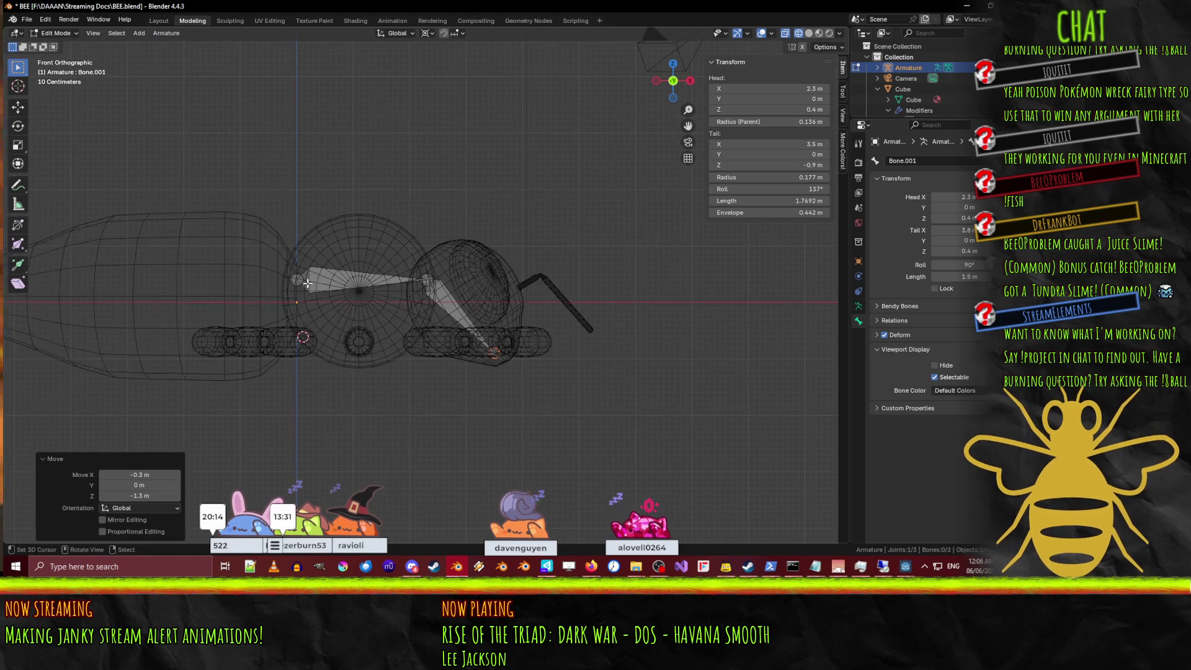
Extrude two bones back from the rear joint, 3.3 m and 3 m, to the abdomen tip.
{"action": "left_click", "coordinate": [296, 279]}
{"action": "middle_click_drag", "start_coordinate": [348, 353], "coordinate": [564, 378], "text": "shift"}
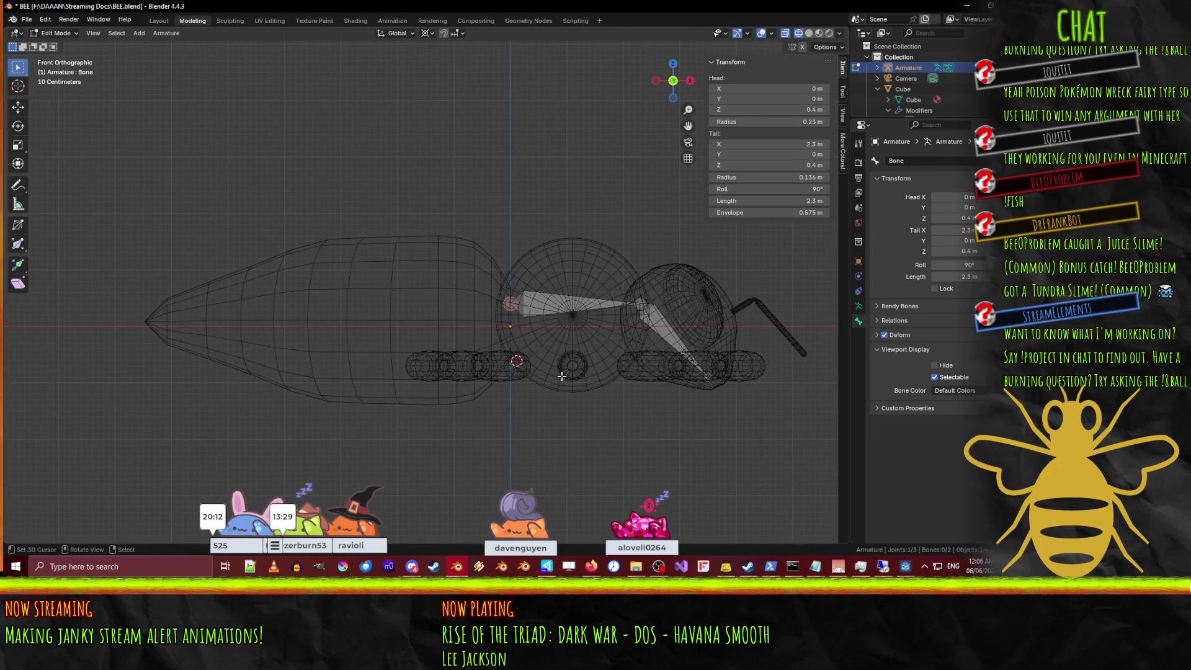
{"action": "key", "text": "e"}
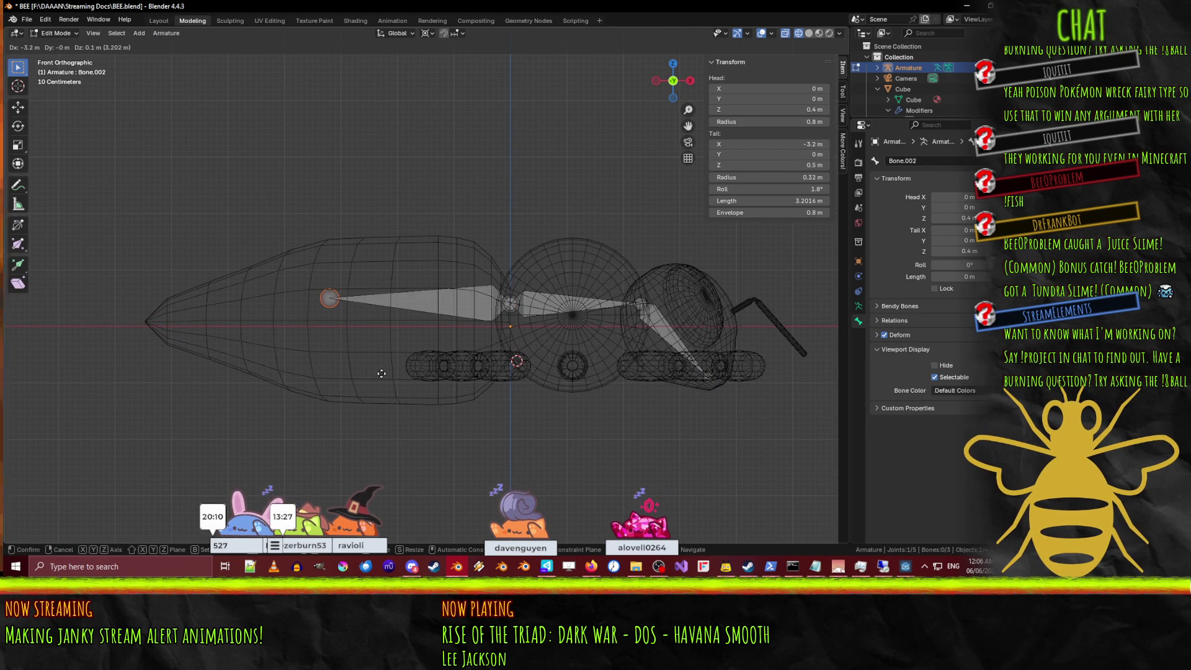
{"action": "left_click", "coordinate": [375, 373]}
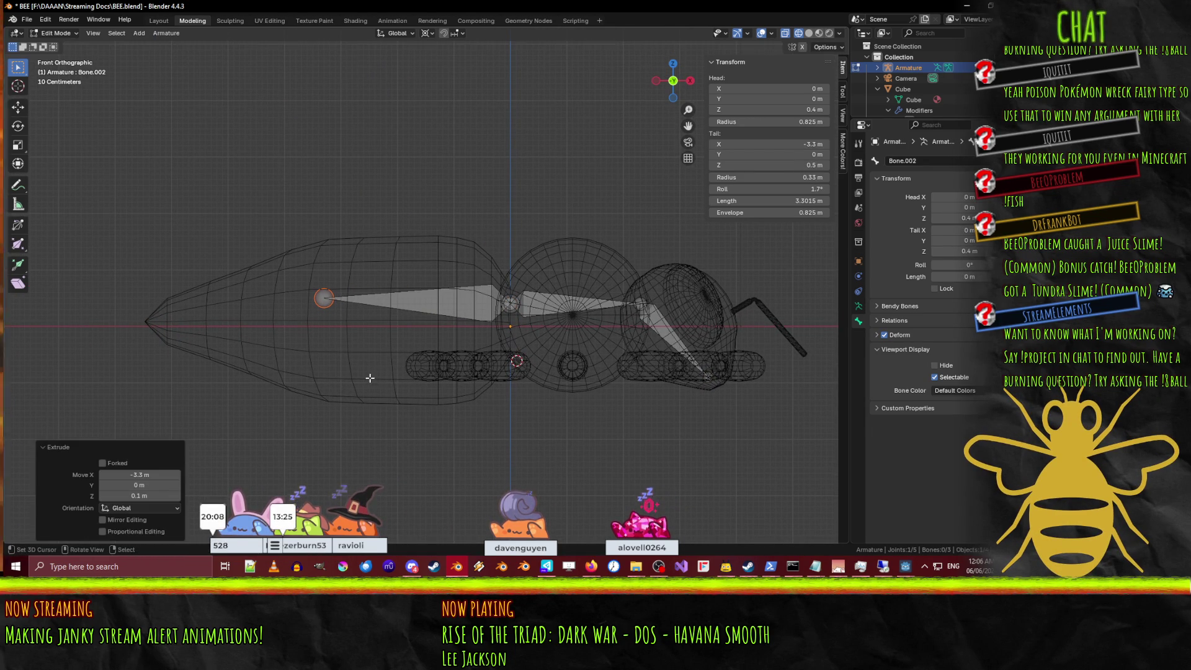
{"action": "key", "text": "e"}
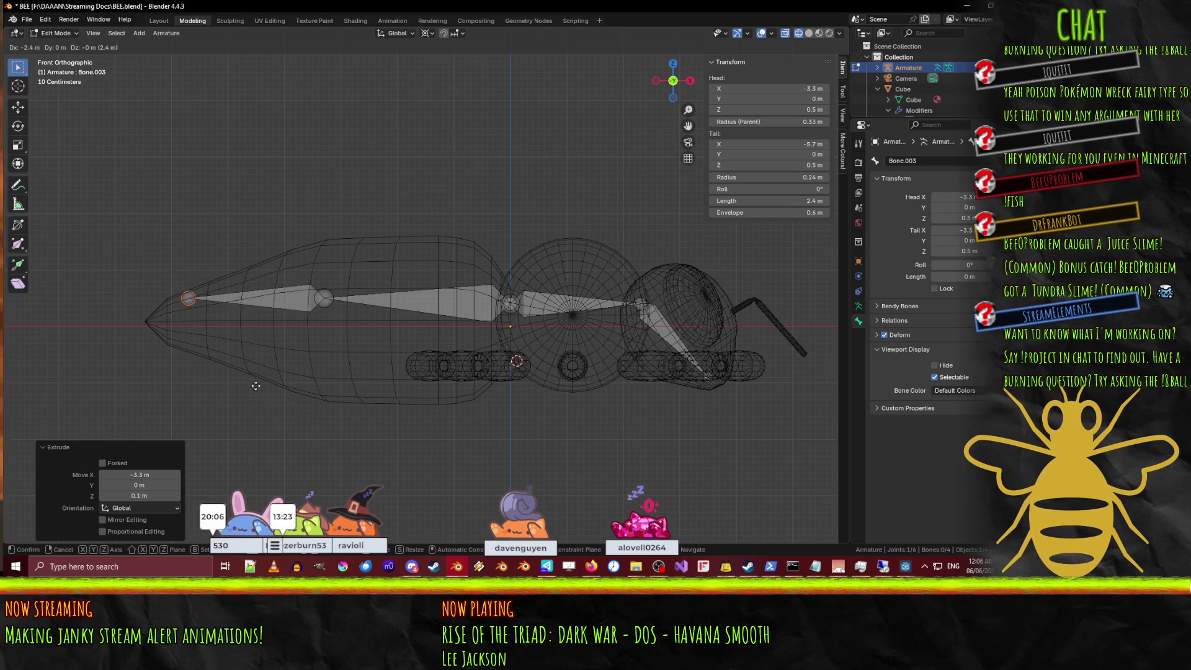
{"action": "left_click", "coordinate": [225, 388]}
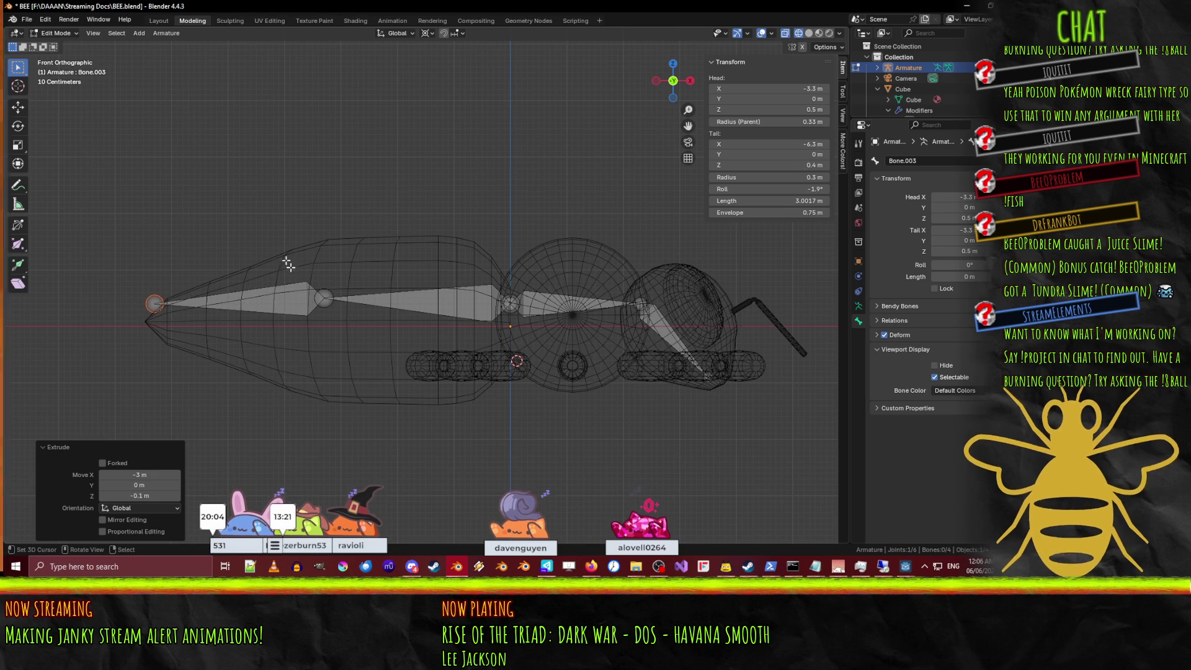
{"action": "mouse_move", "coordinate": [395, 368]}
{"action": "middle_mouse_down"}
{"action": "mouse_move", "coordinate": [426, 337]}
{"action": "mouse_move", "coordinate": [410, 317]}
{"action": "mouse_move", "coordinate": [313, 343]}
{"action": "mouse_move", "coordinate": [420, 328]}
{"action": "middle_mouse_up"}
{"action": "scroll", "coordinate": [420, 328], "scroll_direction": "up", "scroll_amount": 5}
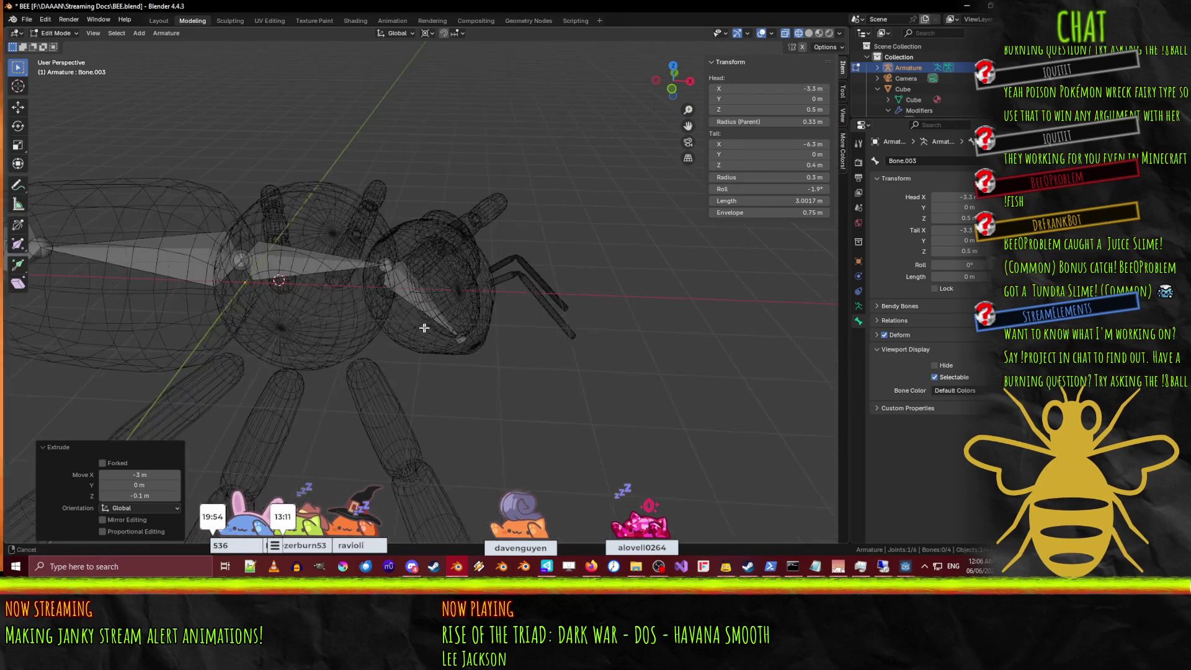
Add a single new bone and move it 3 m forward along X.
{"action": "key", "text": "F3"}
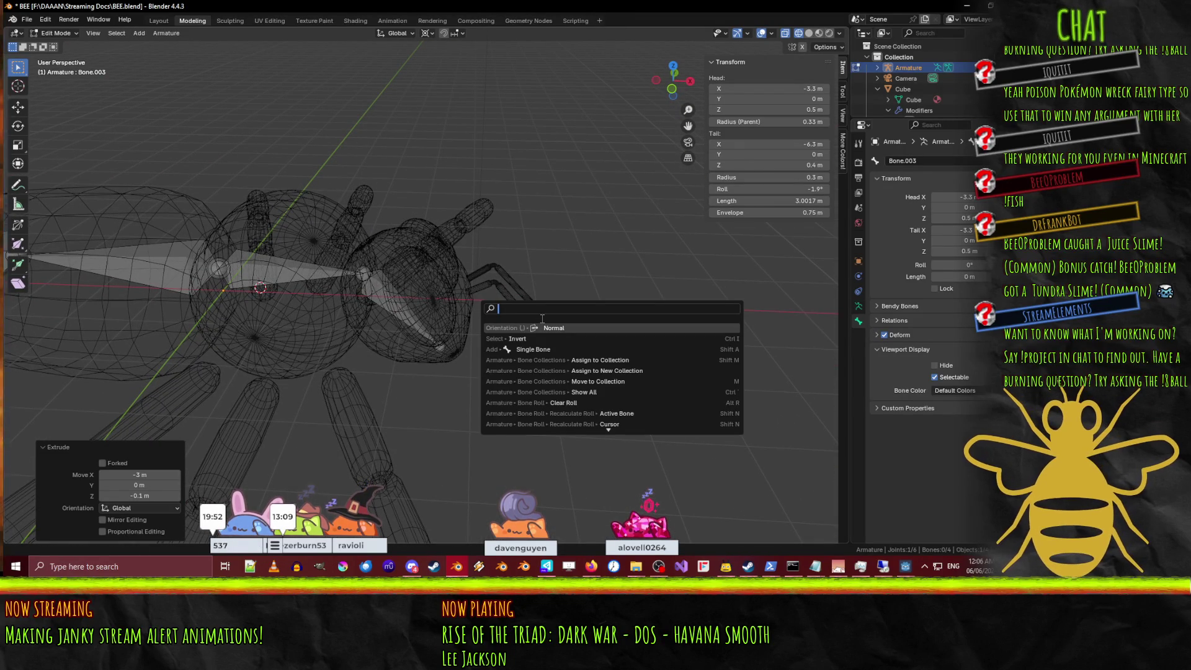
{"action": "left_click", "coordinate": [547, 349]}
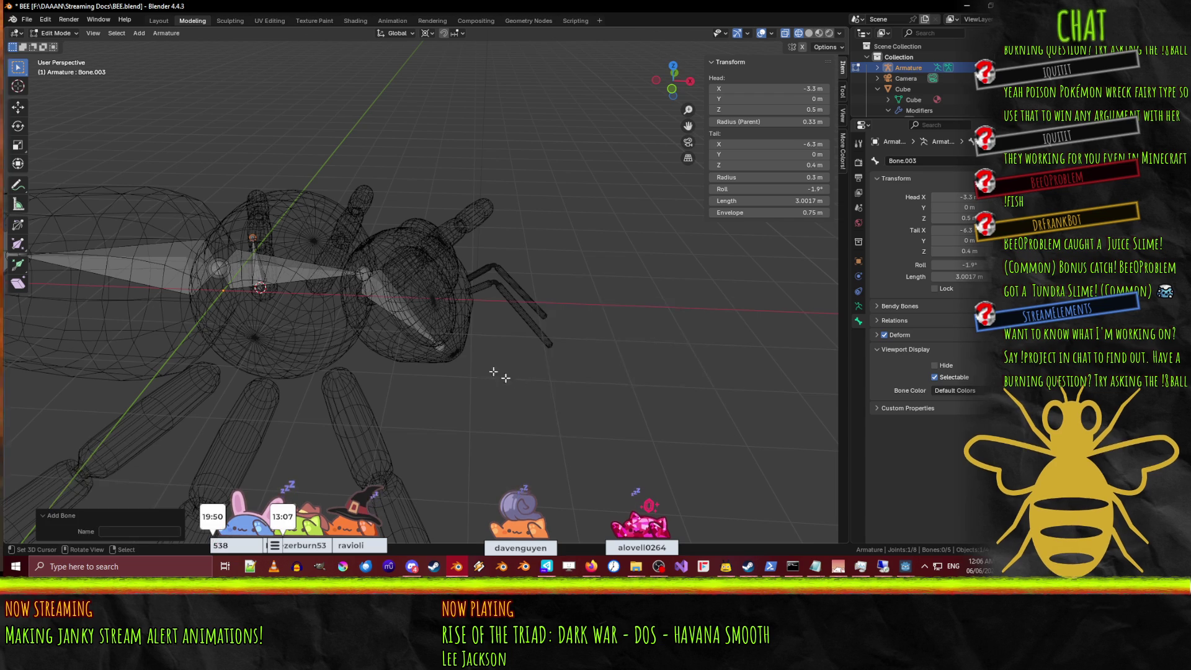
{"action": "left_click", "coordinate": [257, 255]}
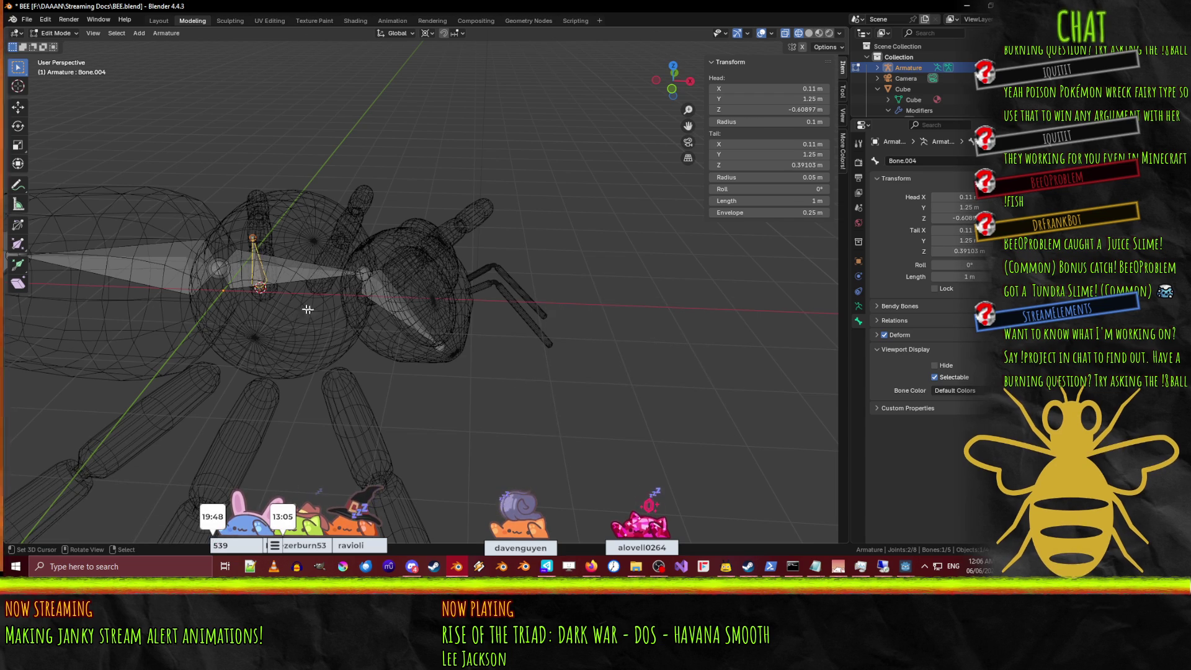
{"action": "middle_click_drag", "start_coordinate": [304, 323], "coordinate": [367, 273]}
{"action": "key", "text": "g"}
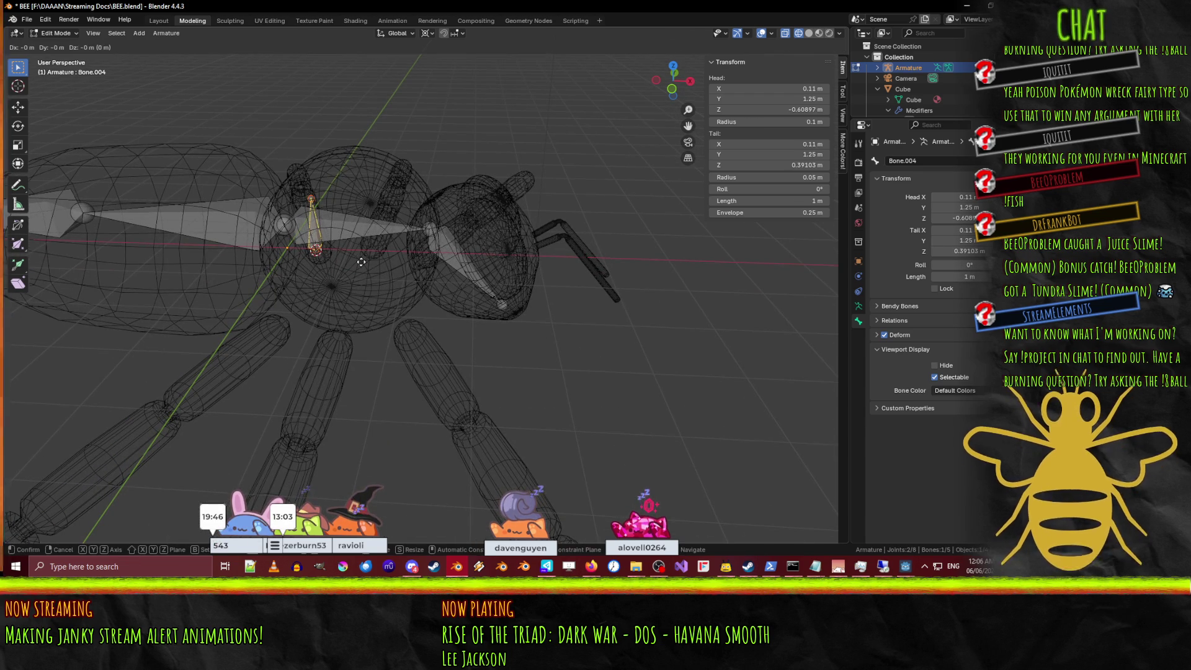
{"action": "key", "text": "BackSpace"}
{"action": "key", "text": "BackSpace"}
{"action": "key", "text": "Tab"}
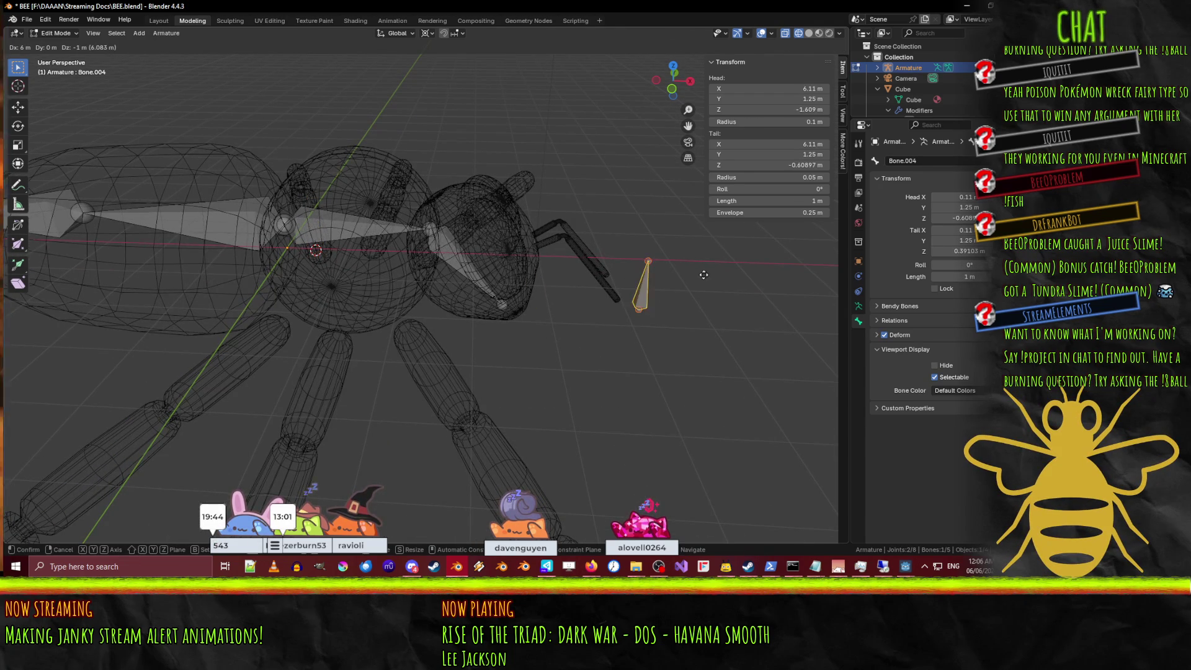
{"action": "type", "text": "3"}
{"action": "key", "text": "Return"}
In top view, place the new bone at the antenna base and select its lower joint.
{"action": "key", "text": "KP_7"}
{"action": "scroll", "coordinate": [428, 214], "scroll_direction": "down", "scroll_amount": 2}
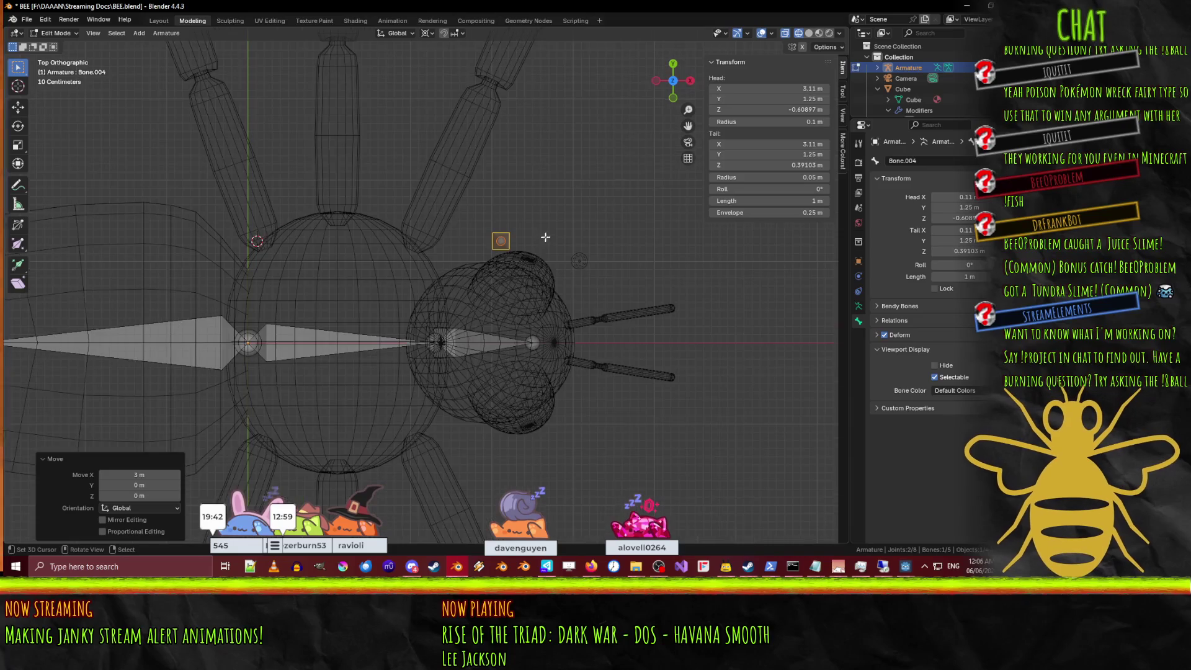
{"action": "middle_click_drag", "start_coordinate": [428, 214], "coordinate": [388, 195], "text": "shift"}
{"action": "key", "text": "g"}
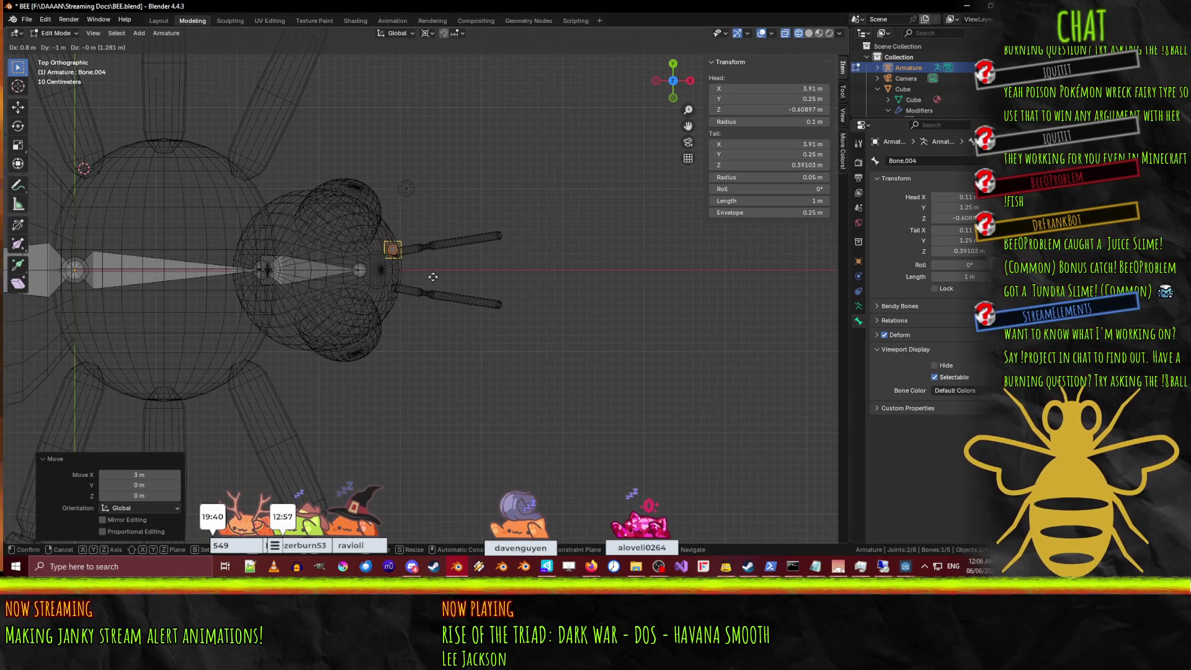
{"action": "left_click", "coordinate": [432, 277]}
{"action": "scroll", "coordinate": [404, 266], "scroll_direction": "up", "scroll_amount": 5}
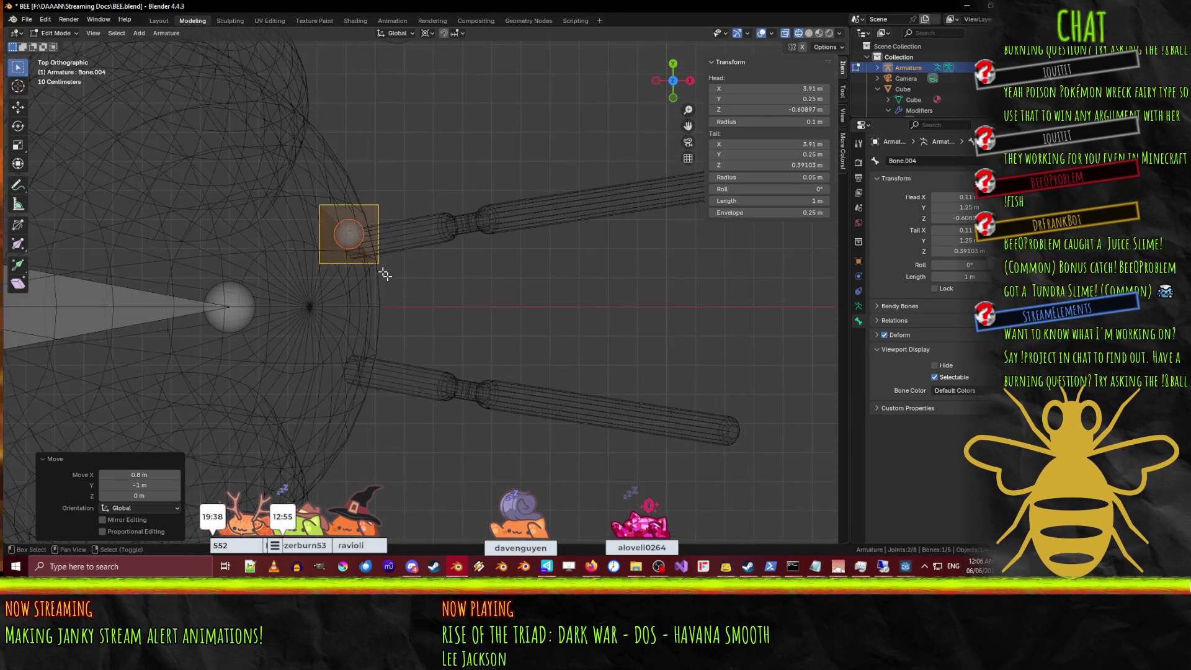
{"action": "middle_click_drag", "start_coordinate": [353, 273], "coordinate": [355, 192]}
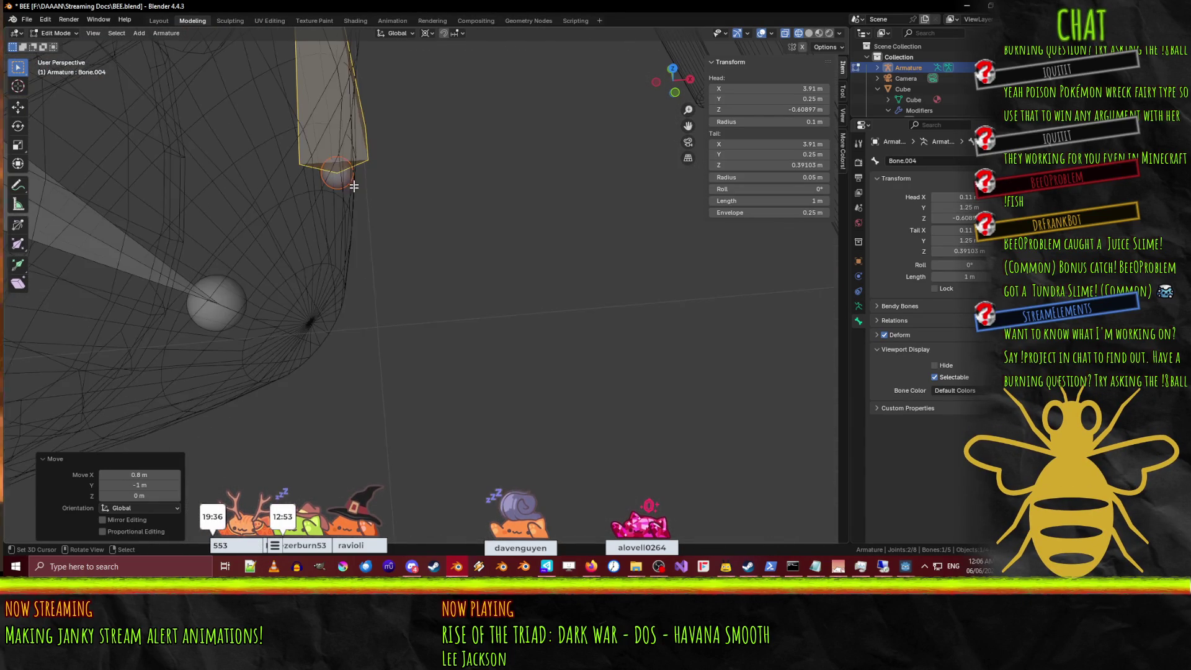
{"action": "left_click", "coordinate": [344, 187]}
{"action": "key", "text": "KP_1"}
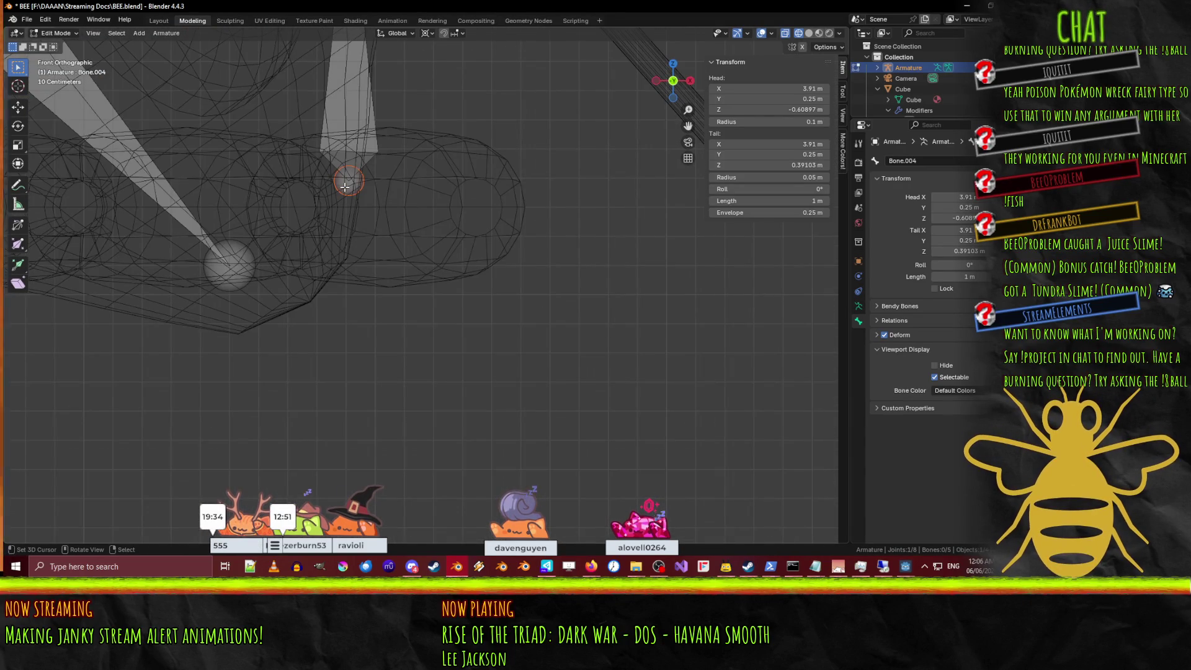
Raise Bone.004's head and set its tail at the knee joint.
{"action": "scroll", "coordinate": [334, 209], "scroll_direction": "up", "scroll_amount": 3}
{"action": "key", "text": "g"}
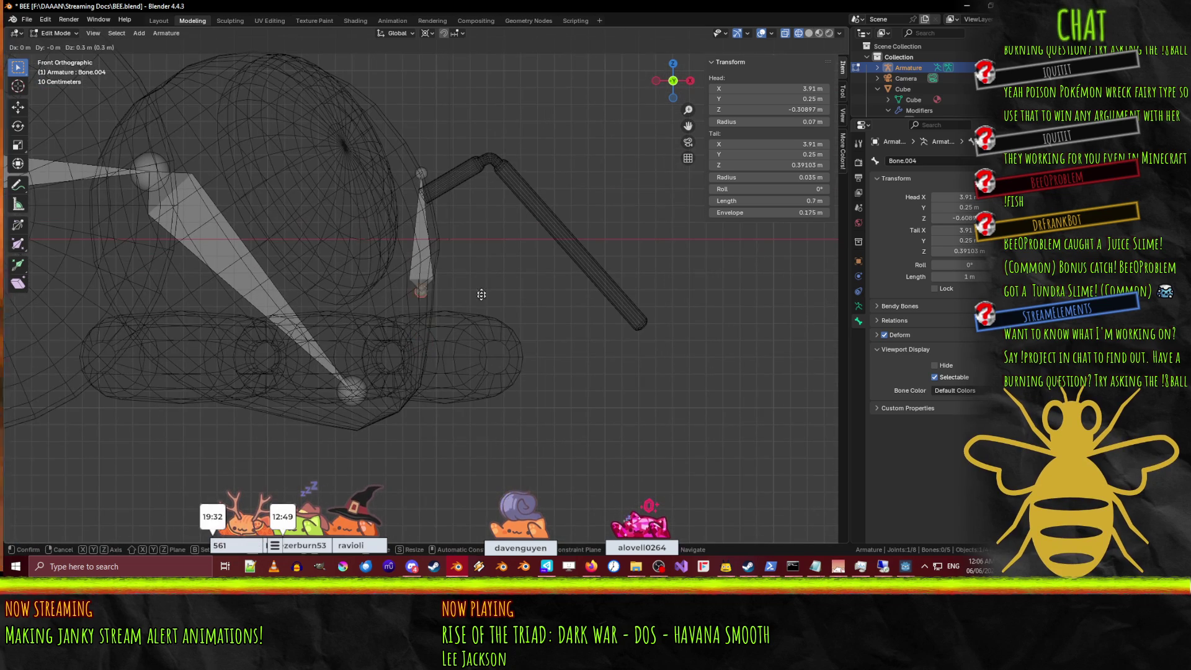
{"action": "left_click", "coordinate": [482, 210]}
{"action": "left_click", "coordinate": [421, 176]}
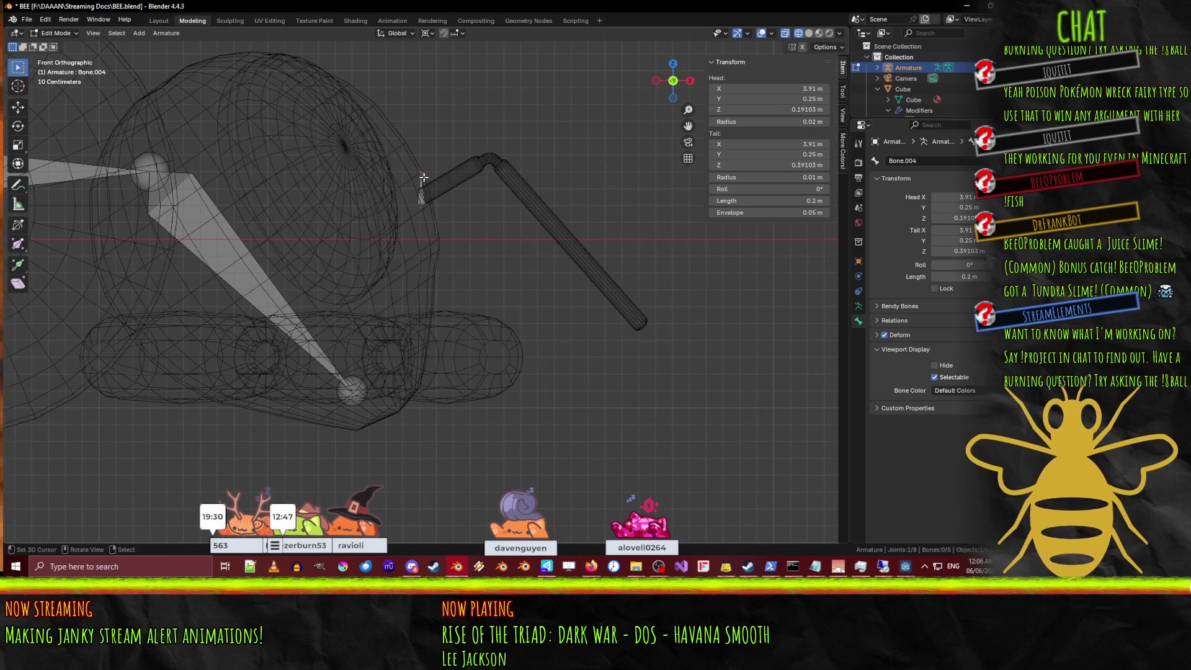
{"action": "key", "text": "g"}
{"action": "left_click", "coordinate": [493, 163]}
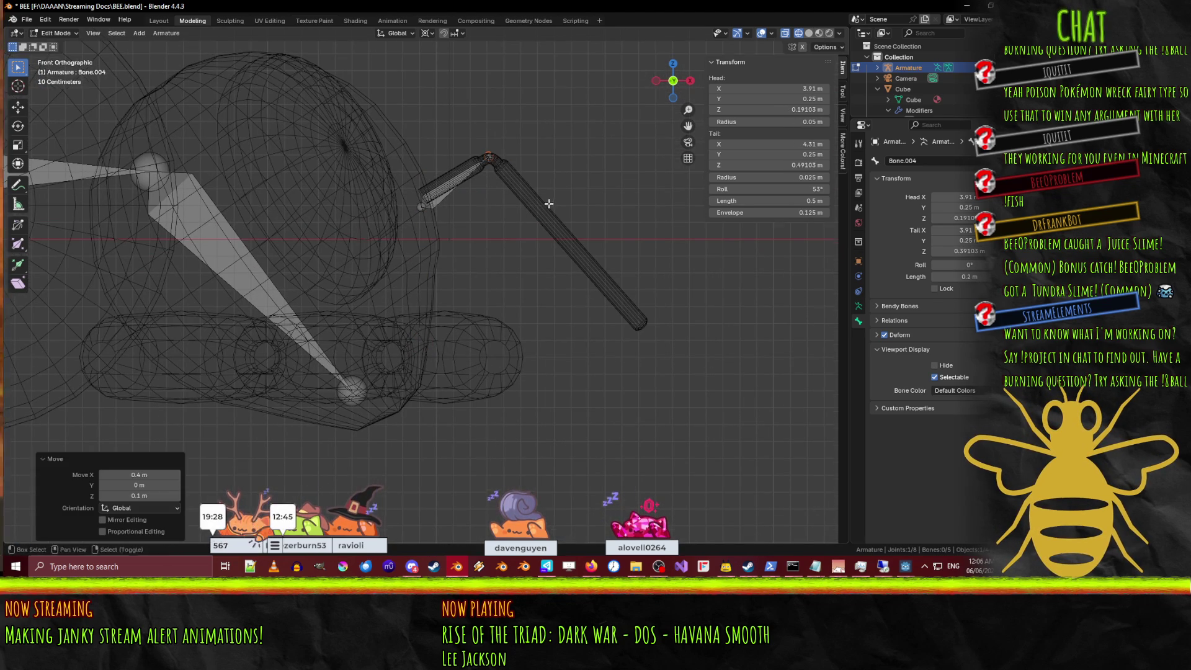
{"action": "scroll", "coordinate": [462, 251], "scroll_direction": "up", "scroll_amount": 4}
{"action": "scroll", "coordinate": [465, 254], "scroll_direction": "up", "scroll_amount": 2}
Reposition Bone.004's head in the front view.
{"action": "left_click", "coordinate": [367, 210]}
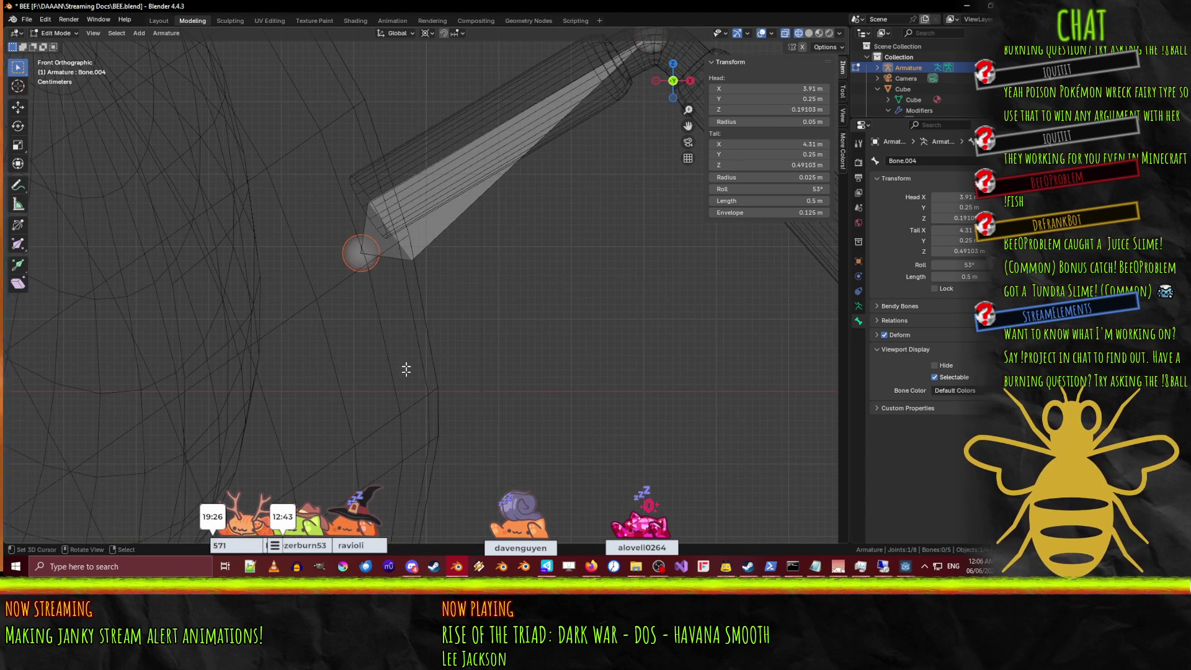
{"action": "key", "text": "g"}
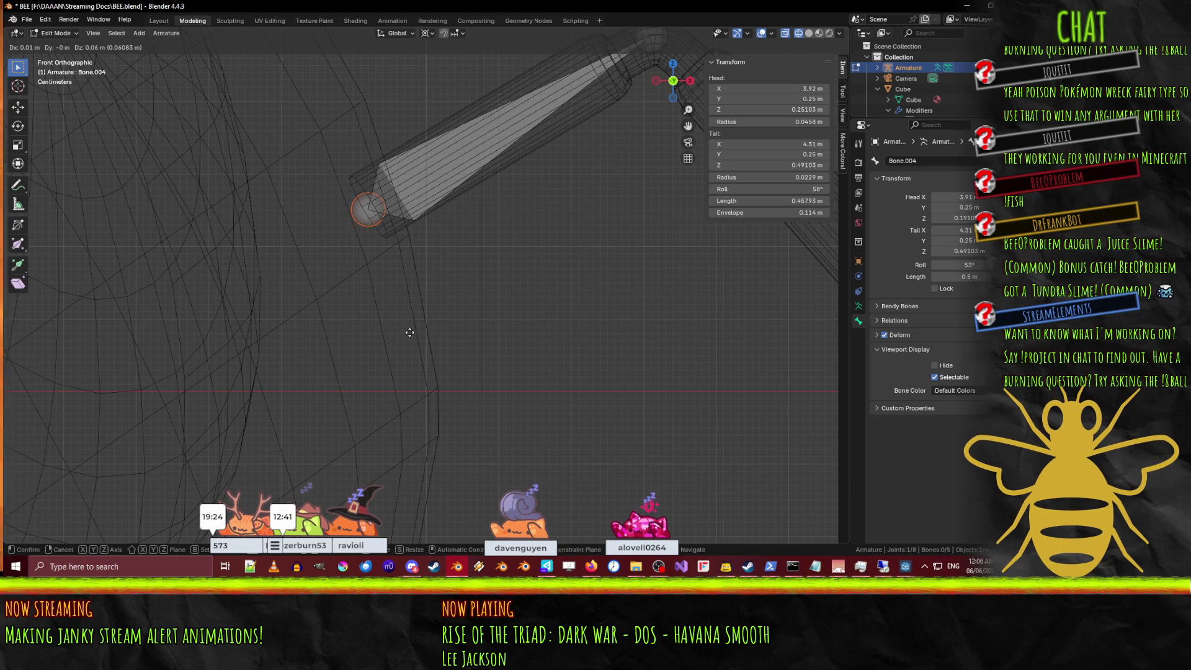
{"action": "left_click", "coordinate": [409, 333]}
{"action": "scroll", "coordinate": [408, 332], "scroll_direction": "up", "scroll_amount": 5}
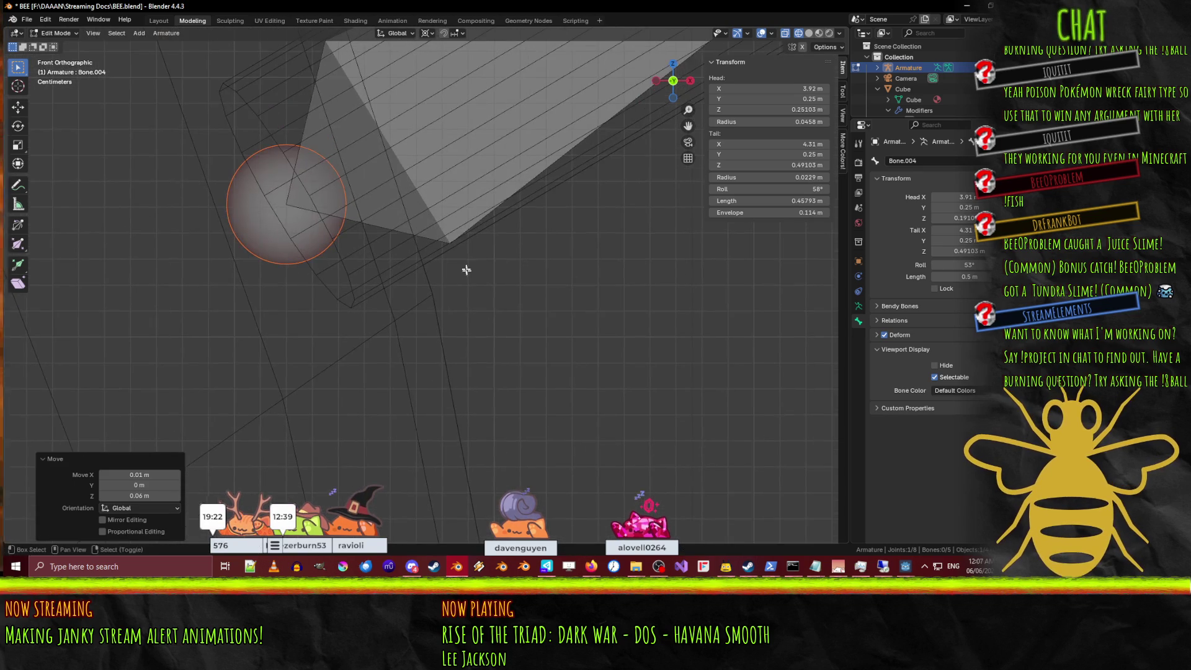
{"action": "key", "text": "g"}
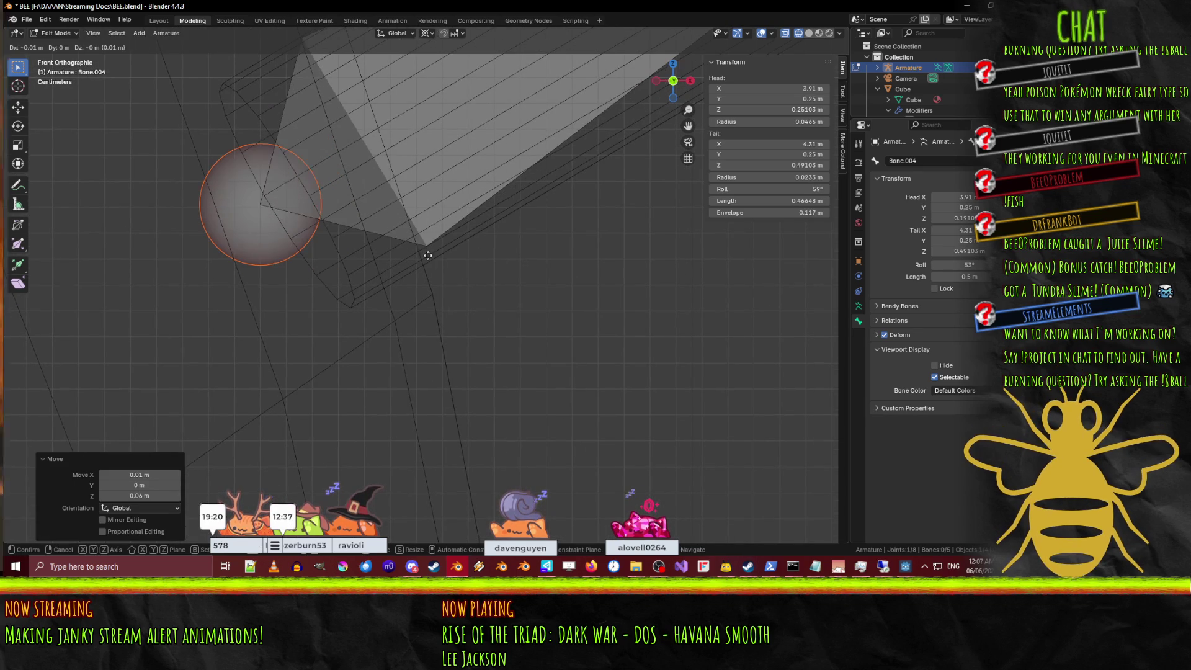
{"action": "left_click", "coordinate": [431, 248]}
{"action": "scroll", "coordinate": [515, 266], "scroll_direction": "down", "scroll_amount": 8}
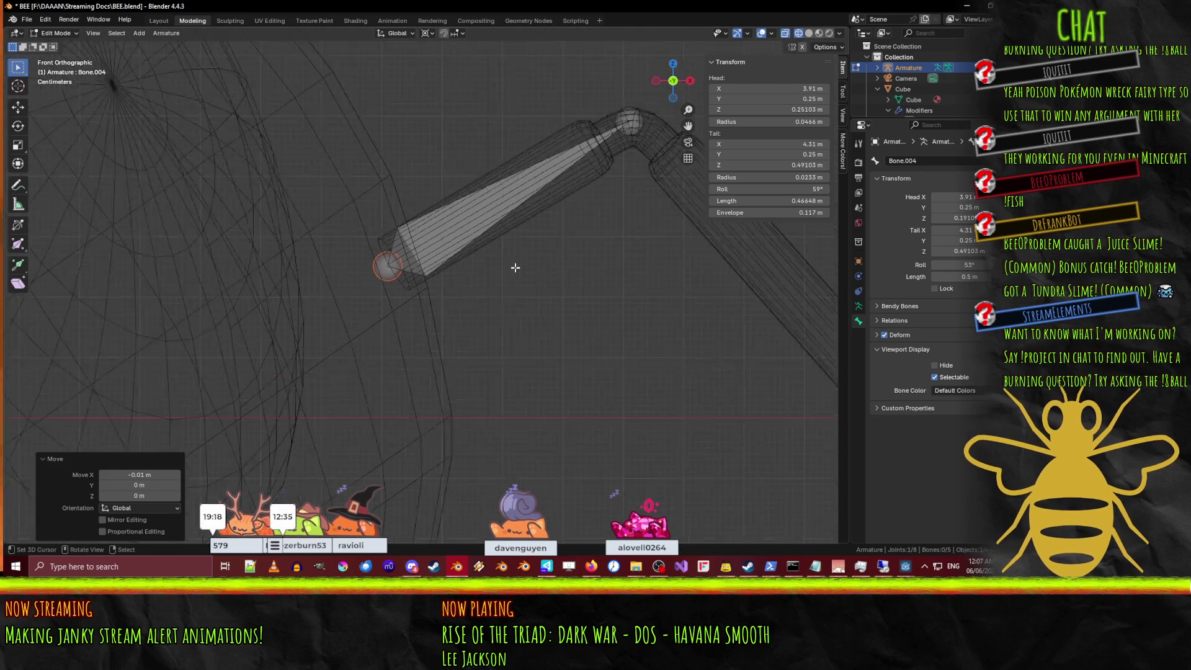
From the top view, centre Bone.004's head in the leg and its tail in the knee joint.
{"action": "key", "text": "KP_7"}
{"action": "middle_click_drag", "start_coordinate": [519, 266], "coordinate": [544, 244], "text": "shift"}
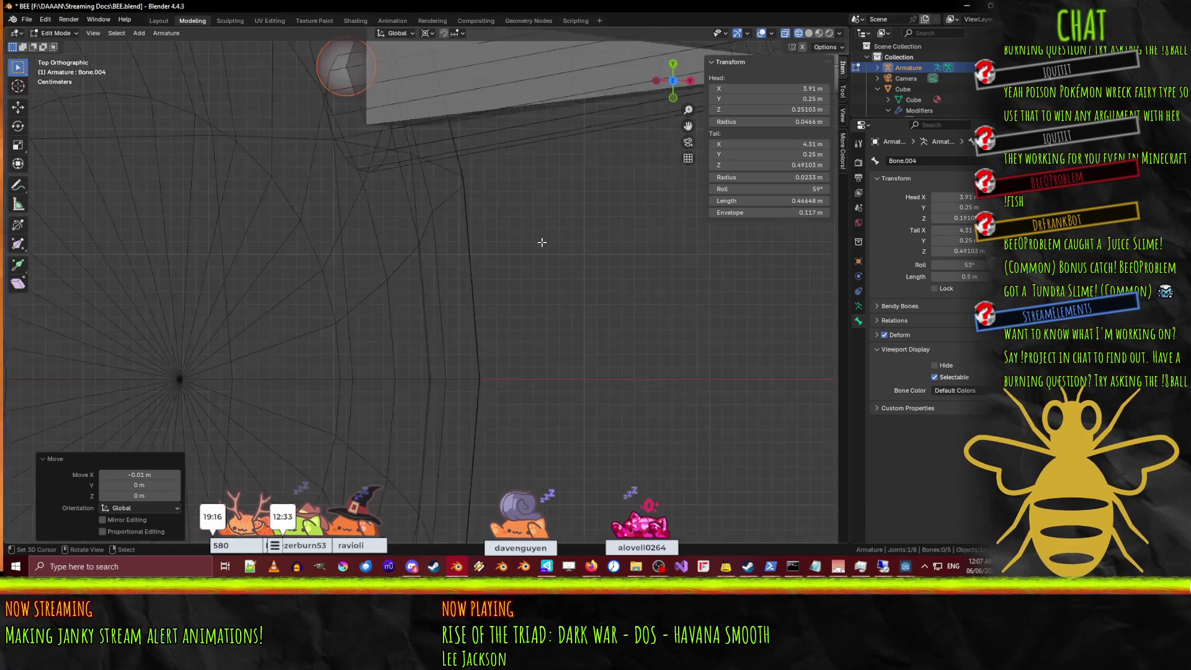
{"action": "middle_click_drag", "start_coordinate": [363, 178], "coordinate": [381, 257], "text": "shift"}
{"action": "key", "text": "g"}
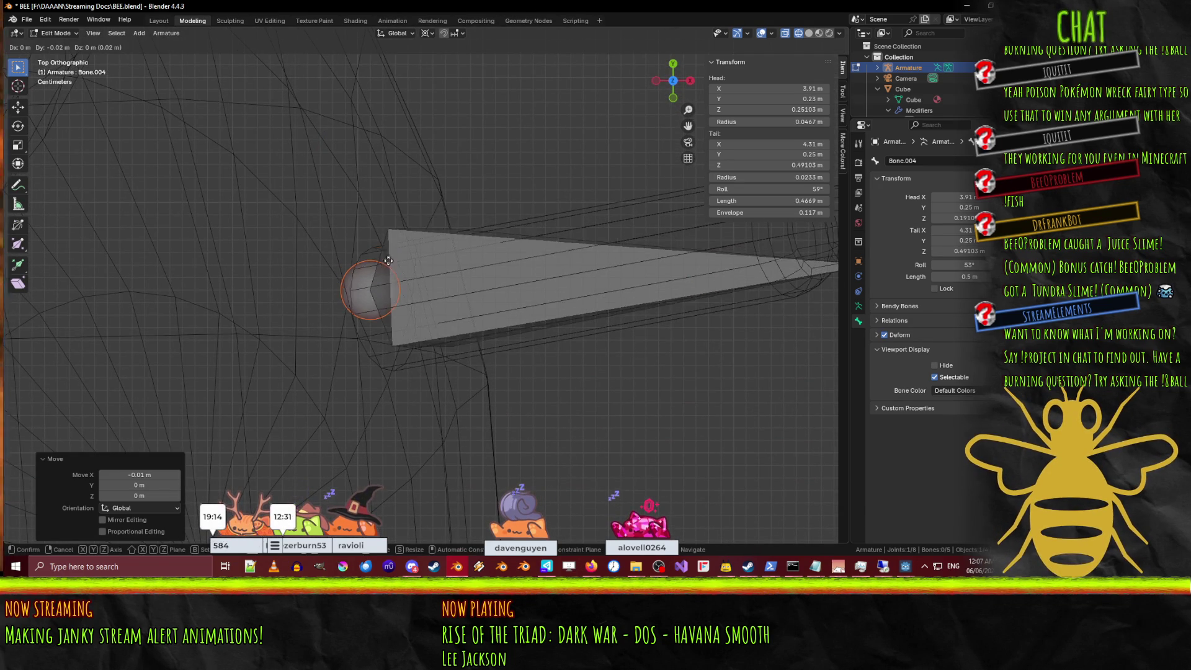
{"action": "left_click", "coordinate": [389, 286]}
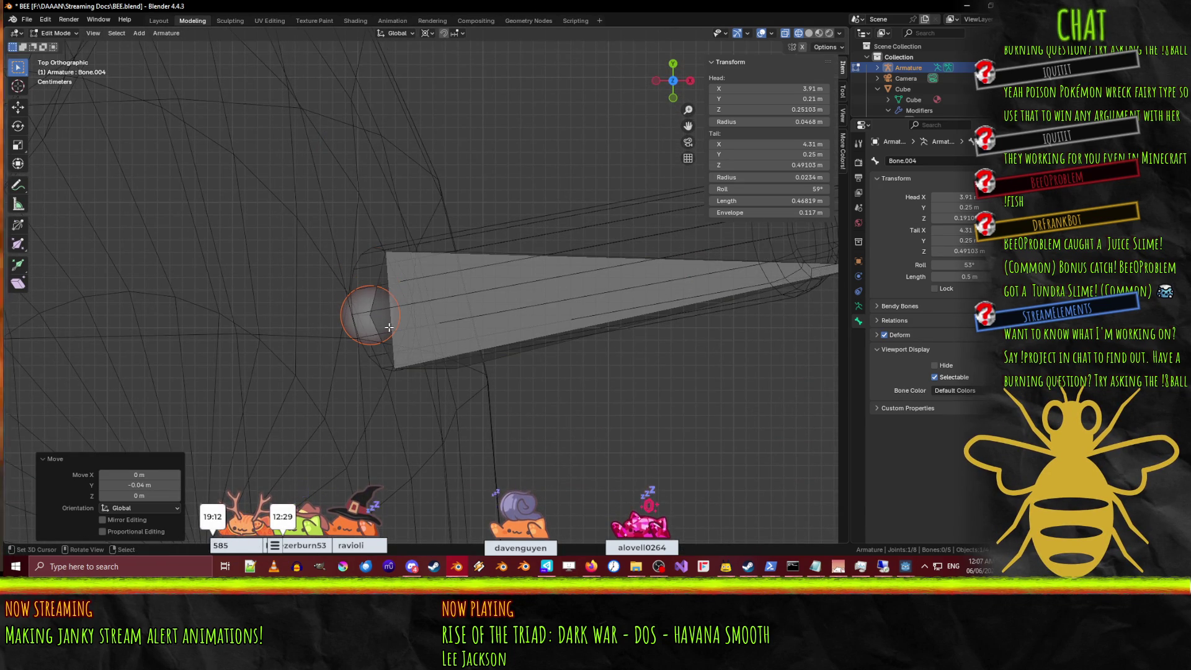
{"action": "scroll", "coordinate": [397, 292], "scroll_direction": "up", "scroll_amount": 3}
{"action": "key", "text": "g"}
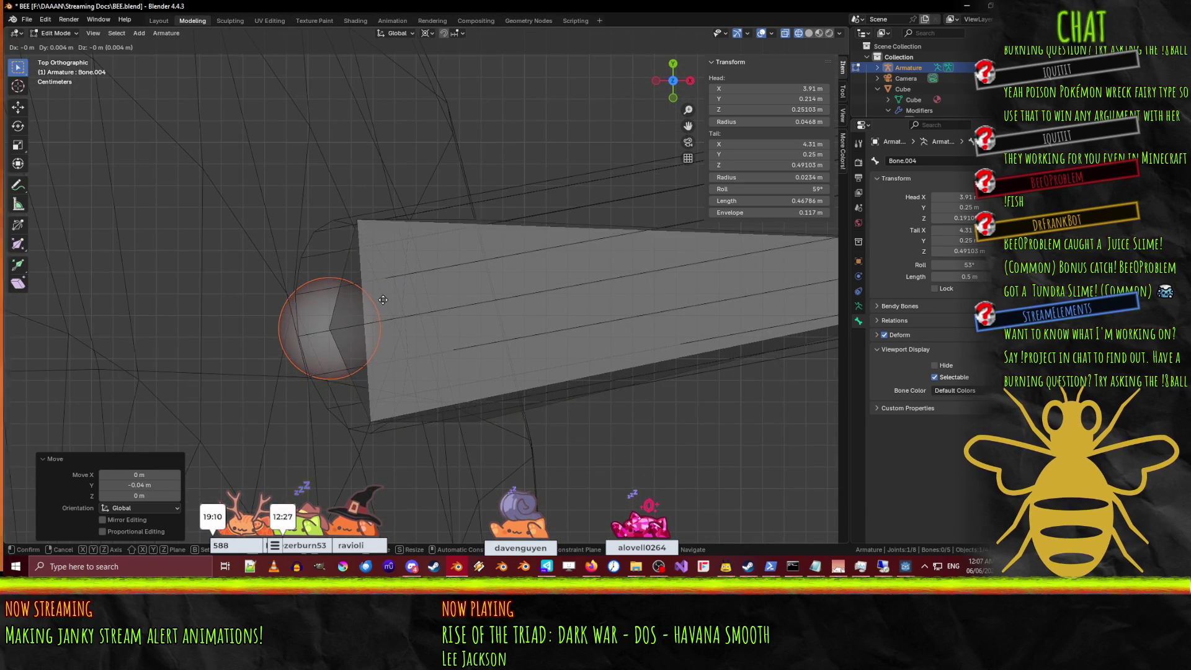
{"action": "left_click", "coordinate": [385, 305]}
{"action": "scroll", "coordinate": [384, 305], "scroll_direction": "down", "scroll_amount": 5}
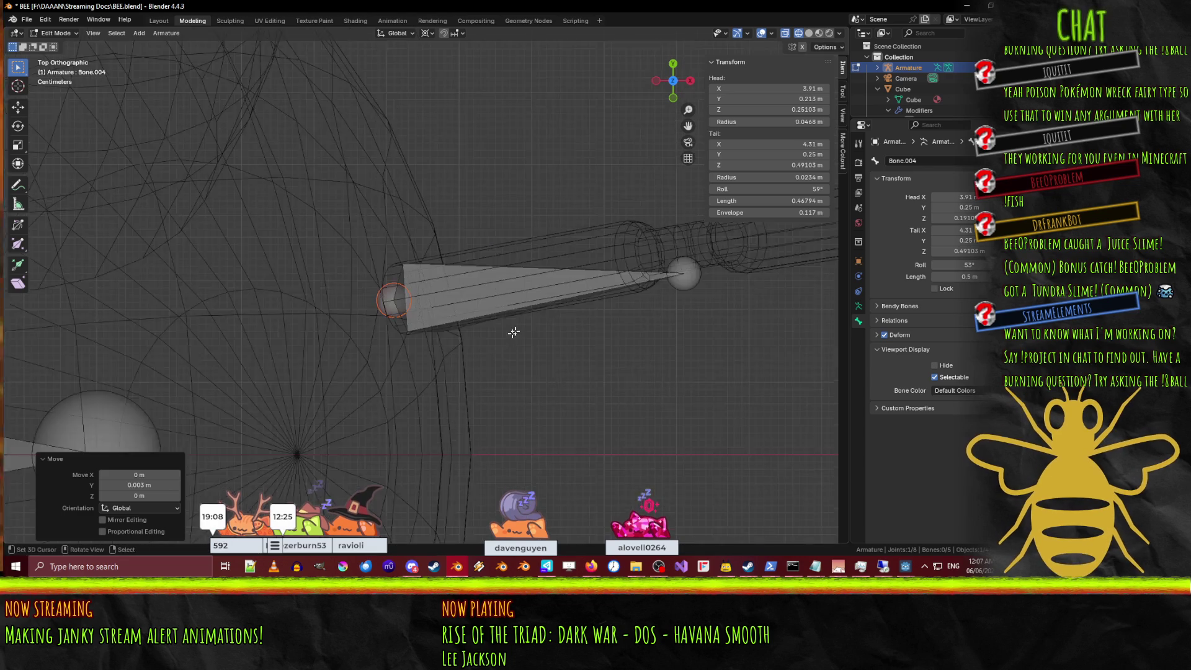
{"action": "key", "text": "g"}
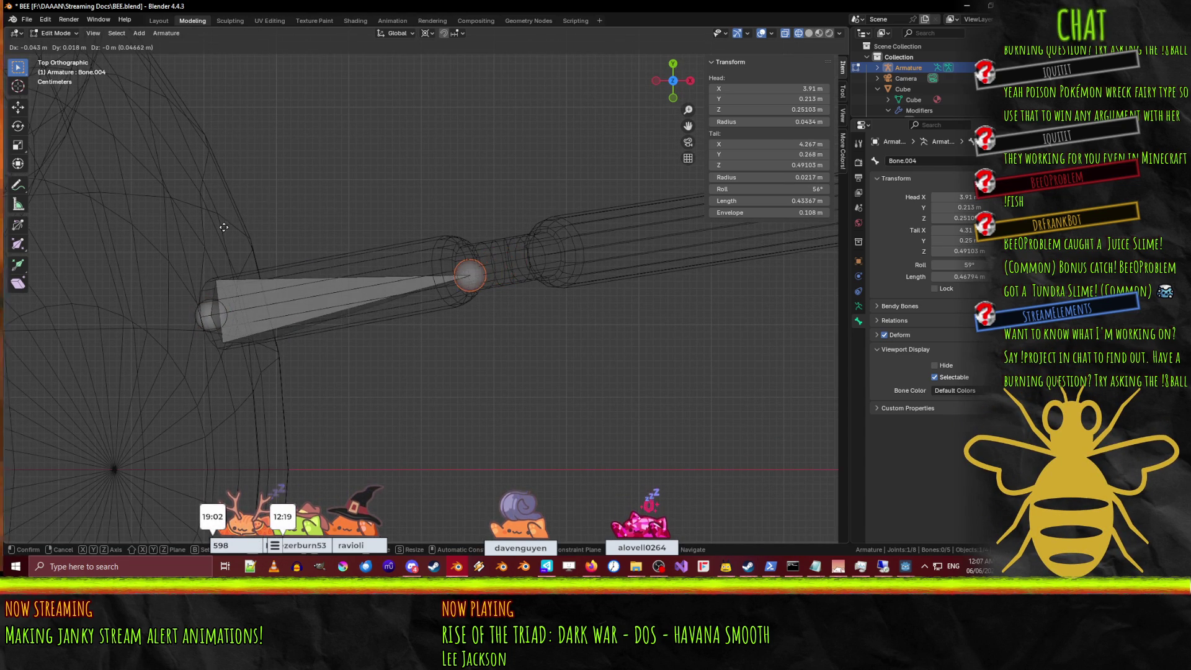
{"action": "left_click", "coordinate": [534, 97]}
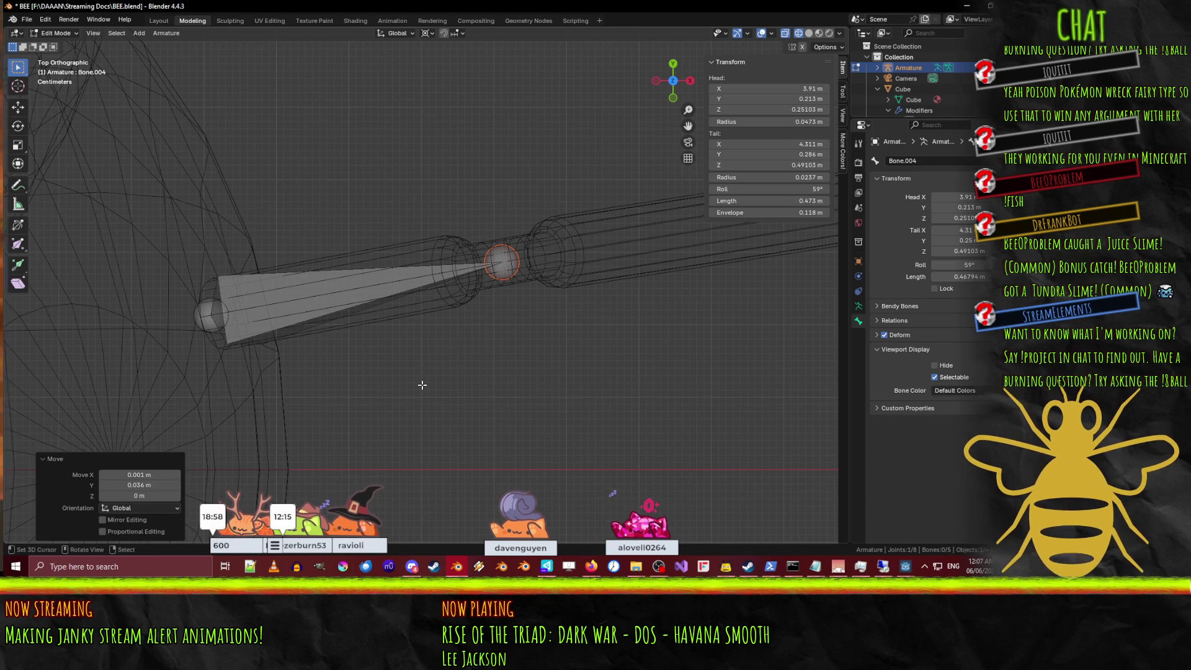
Back in the front view, adjust the knee joint's height to centre it in the mesh.
{"action": "key", "text": "KP_1"}
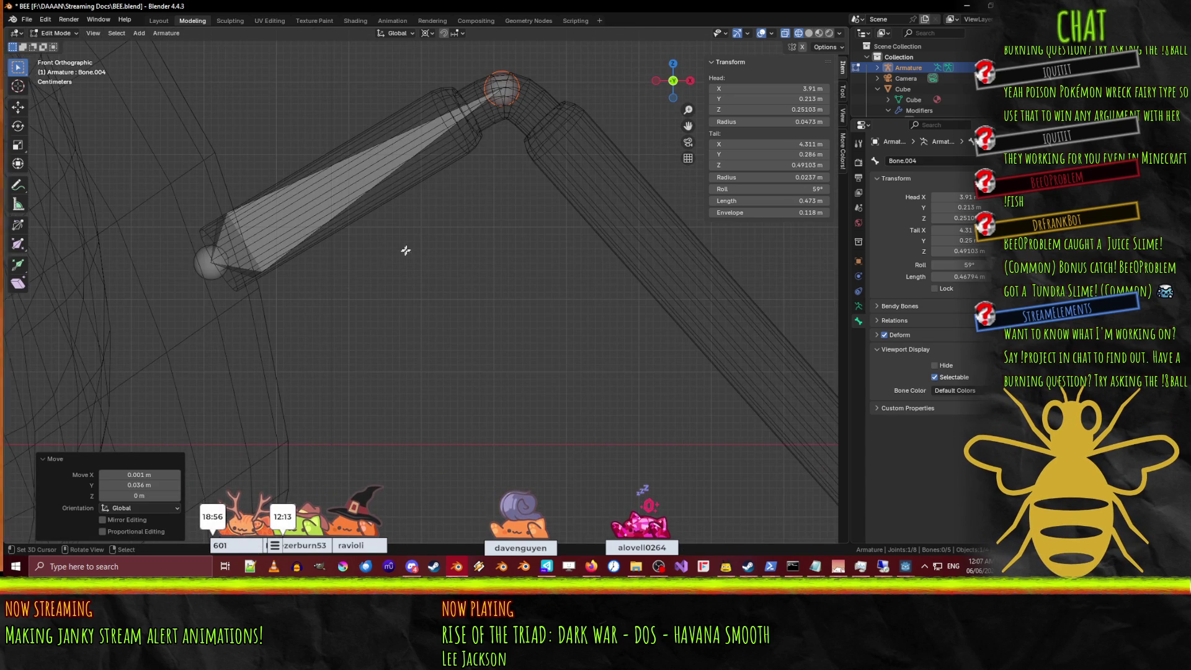
{"action": "scroll", "coordinate": [405, 250], "scroll_direction": "up", "scroll_amount": 6}
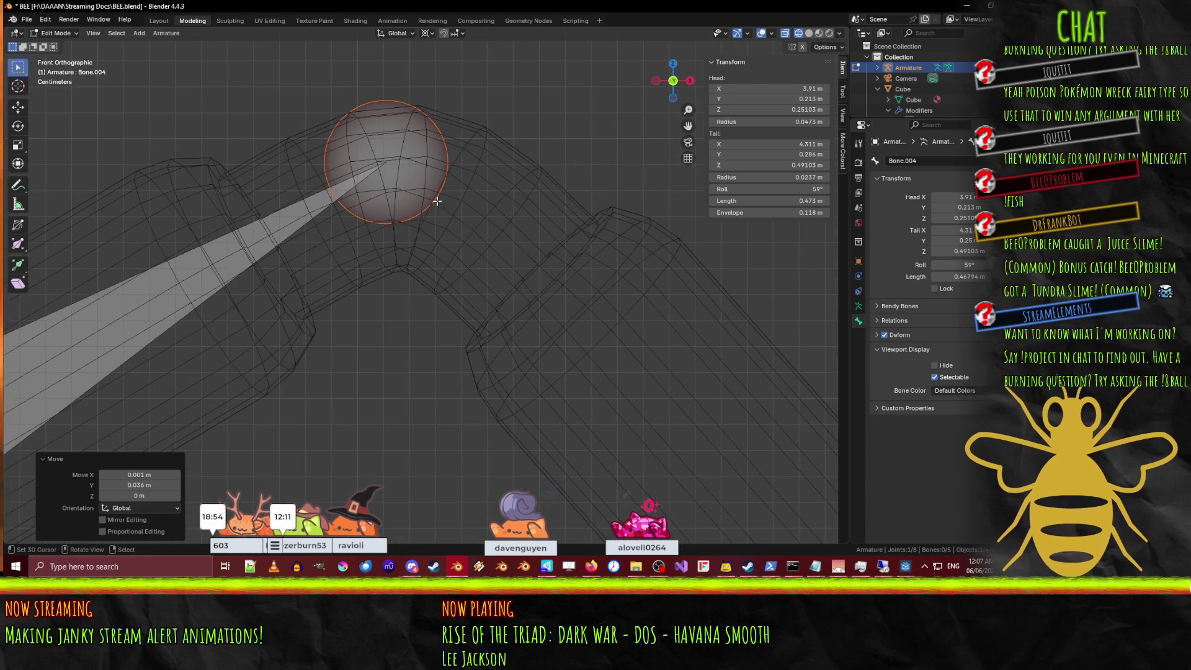
{"action": "key", "text": "g"}
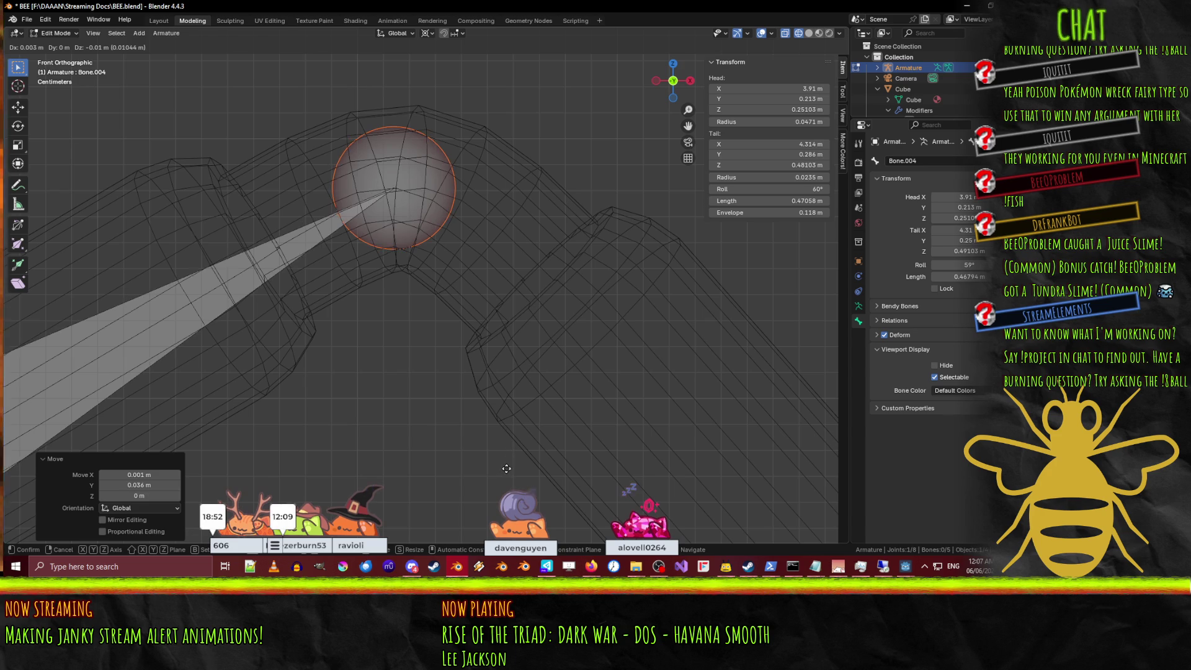
{"action": "left_click", "coordinate": [505, 468]}
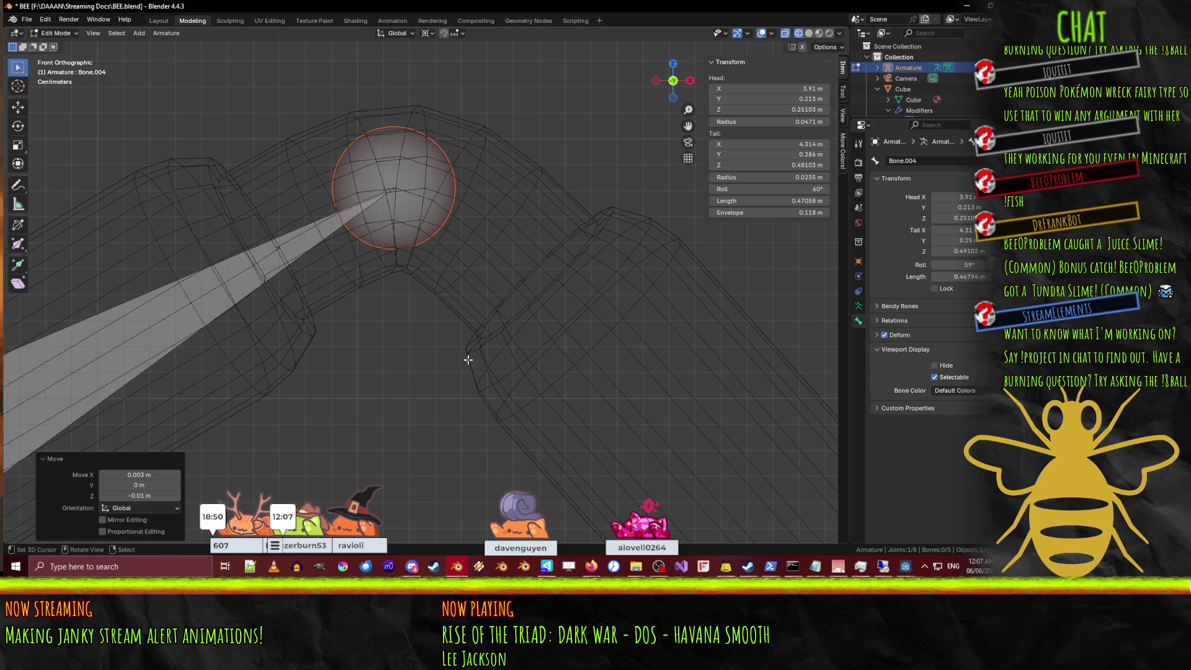
{"action": "scroll", "coordinate": [468, 360], "scroll_direction": "down", "scroll_amount": 8}
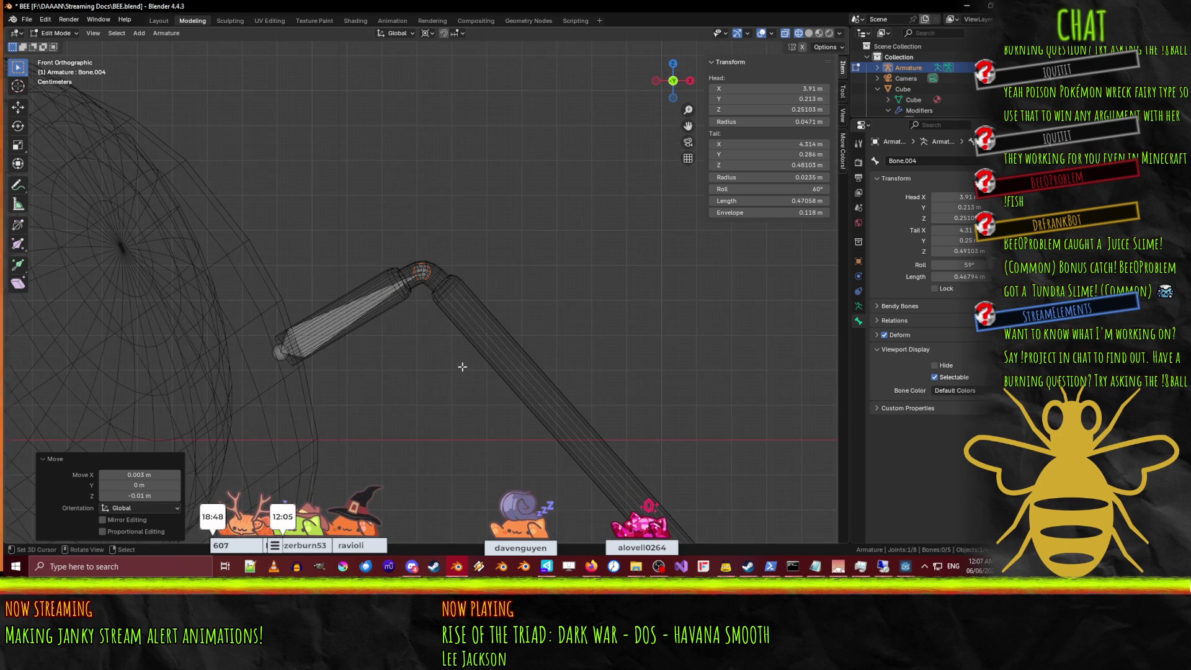
{"action": "scroll", "coordinate": [510, 398], "scroll_direction": "up", "scroll_amount": 3}
{"action": "scroll", "coordinate": [509, 398], "scroll_direction": "down", "scroll_amount": 4}
Extrude Bone.005 from the knee joint and nudge its tail toward the leg end.
{"action": "key", "text": "e"}
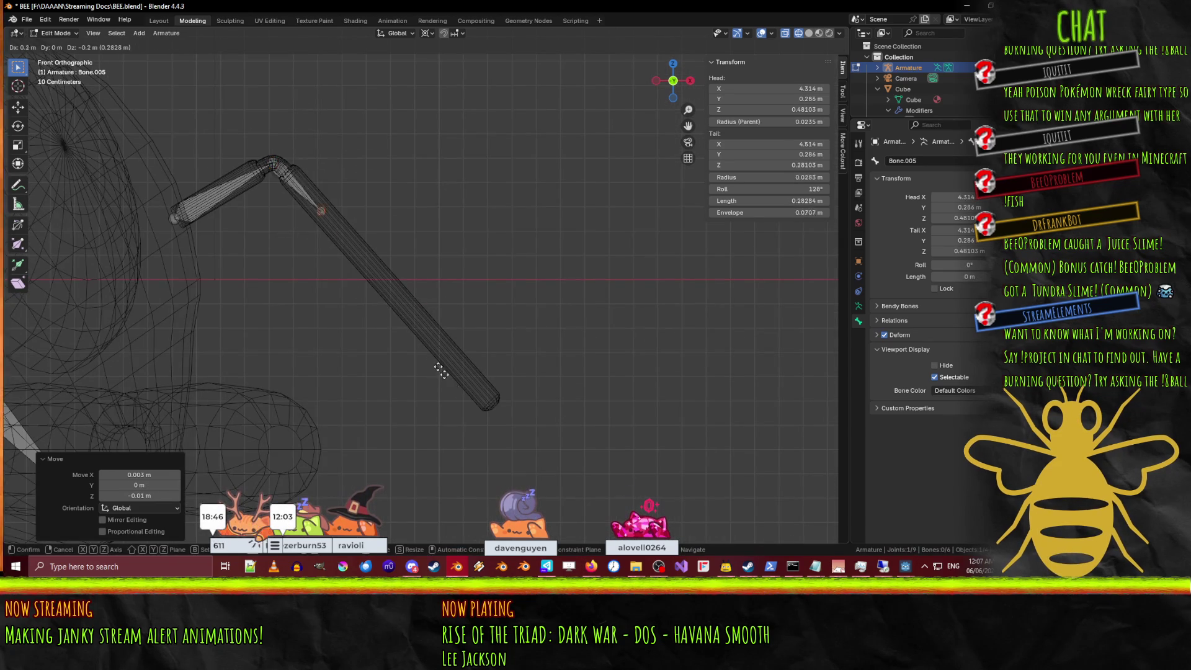
{"action": "left_click", "coordinate": [606, 36]}
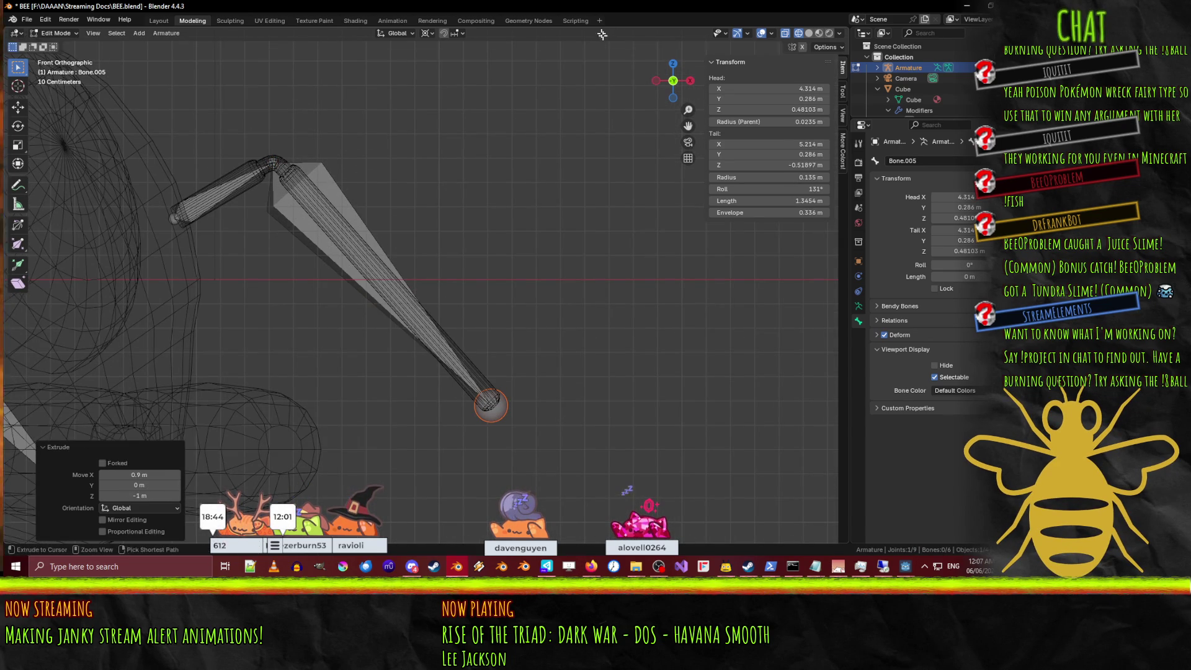
{"action": "scroll", "coordinate": [368, 132], "scroll_direction": "up", "scroll_amount": 5}
{"action": "middle_click_drag", "start_coordinate": [368, 132], "coordinate": [471, 248], "text": "shift"}
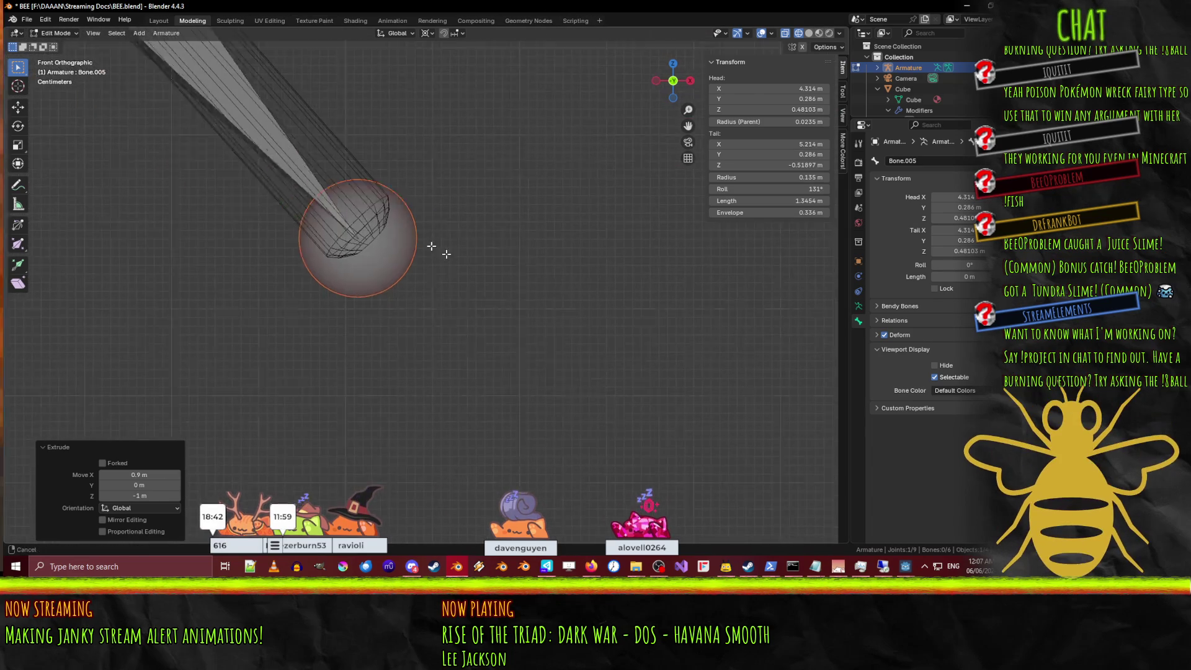
{"action": "scroll", "coordinate": [473, 261], "scroll_direction": "up", "scroll_amount": 3}
{"action": "key", "text": "g"}
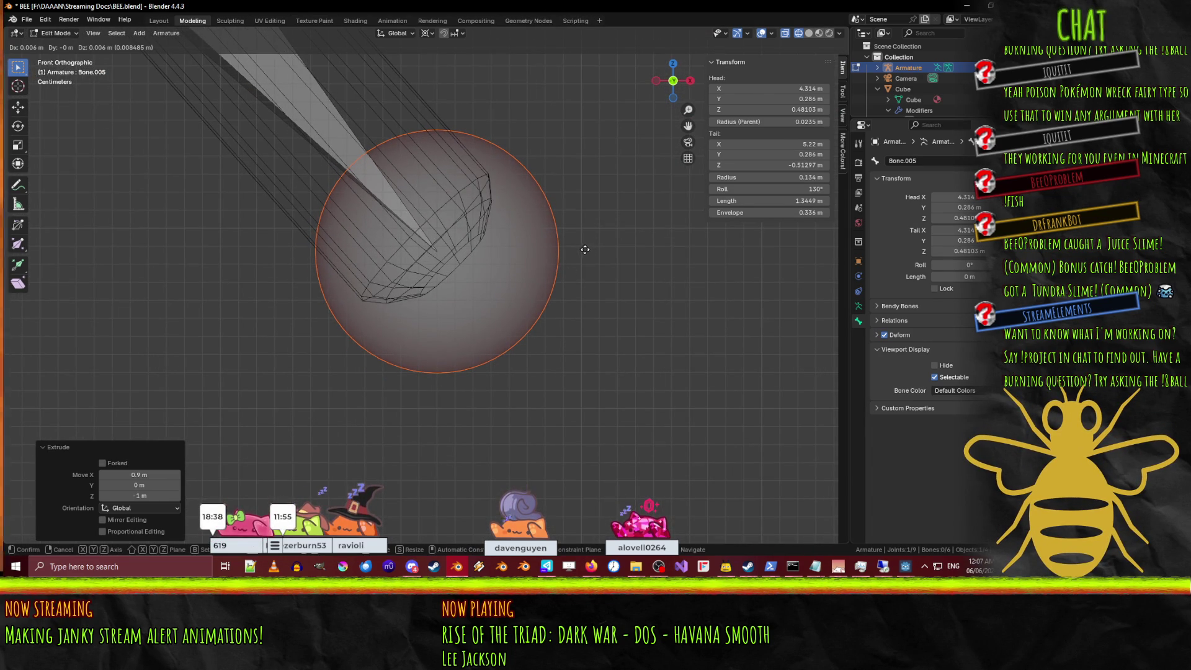
{"action": "left_click", "coordinate": [606, 224]}
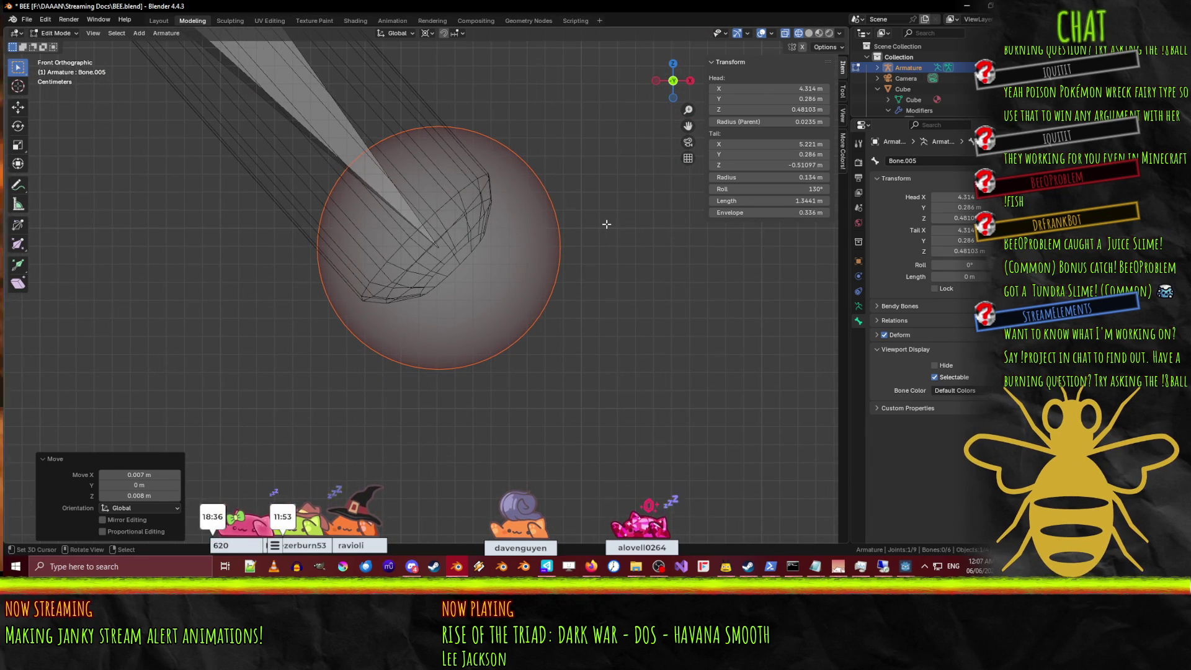
In top view, shift Bone.005's tail onto the leg tip, then select the bone.
{"action": "key", "text": "KP_7"}
{"action": "middle_click_drag", "start_coordinate": [474, 262], "coordinate": [457, 426], "text": "shift"}
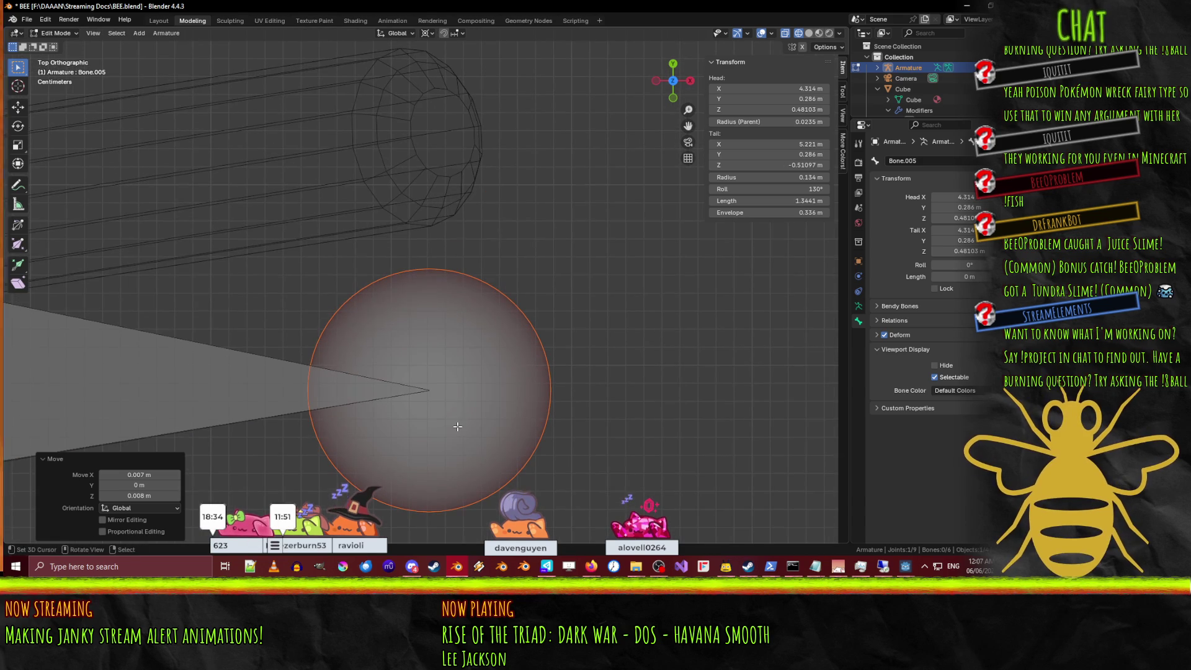
{"action": "key", "text": "g"}
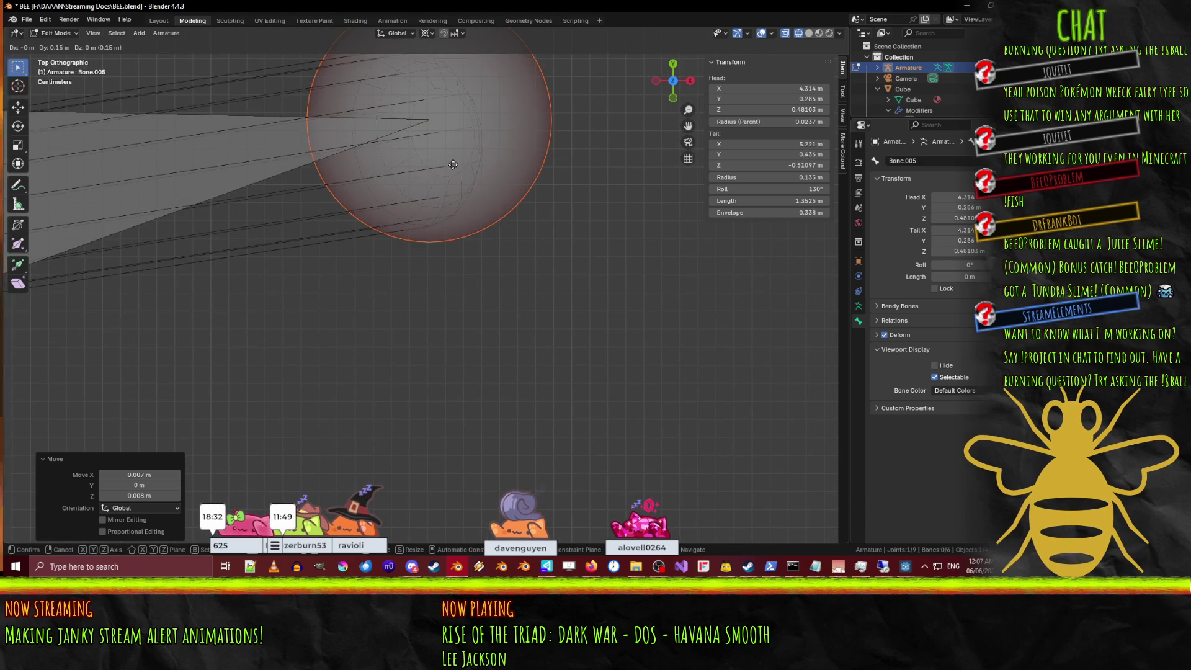
{"action": "left_click", "coordinate": [454, 162]}
{"action": "key", "text": "g"}
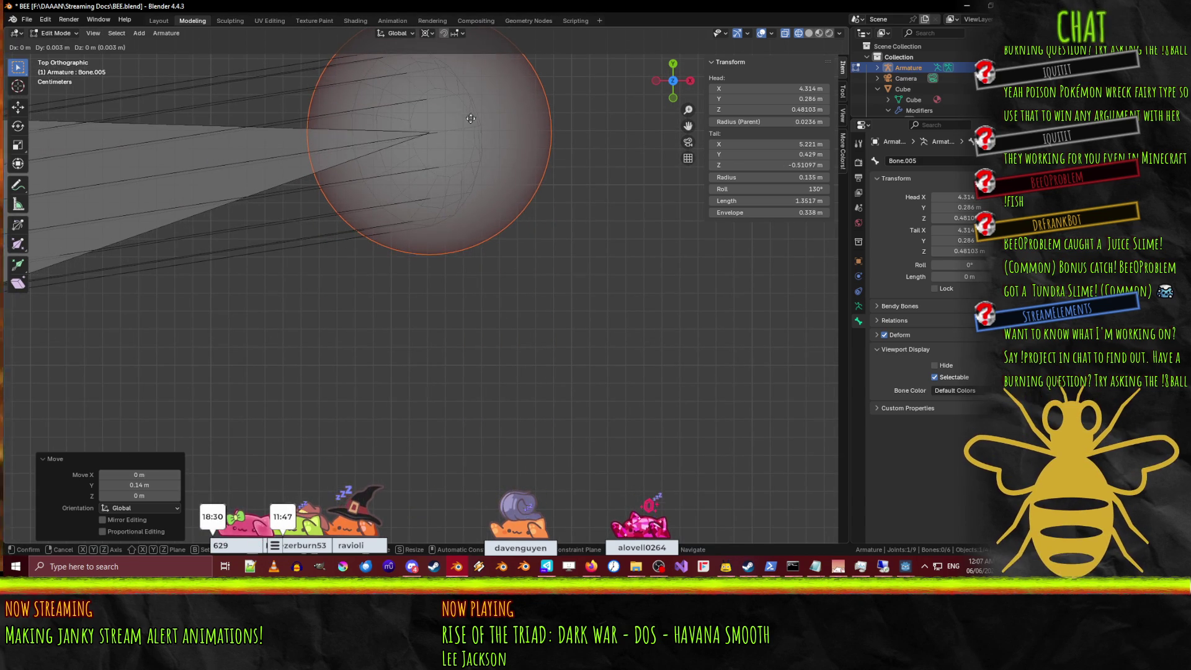
{"action": "left_click", "coordinate": [471, 121]}
{"action": "scroll", "coordinate": [319, 327], "scroll_direction": "down", "scroll_amount": 10}
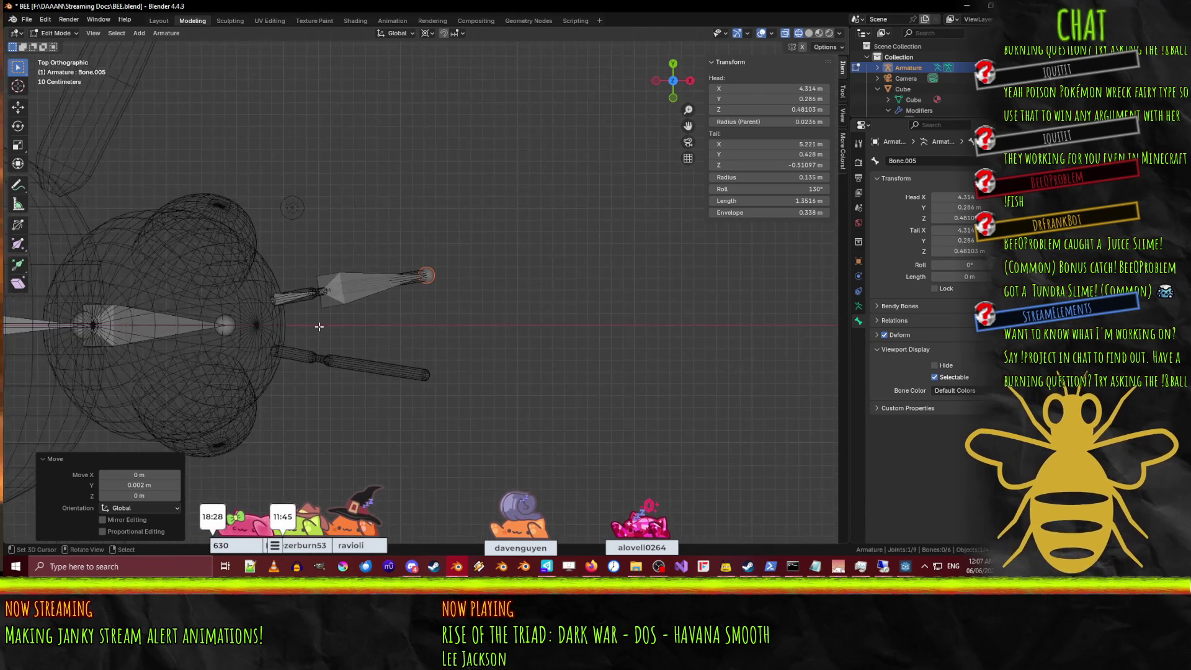
{"action": "mouse_move", "coordinate": [319, 326]}
{"action": "middle_mouse_down"}
{"action": "mouse_move", "coordinate": [381, 216]}
{"action": "mouse_move", "coordinate": [434, 202]}
{"action": "middle_mouse_up"}
{"action": "left_click", "coordinate": [313, 251]}
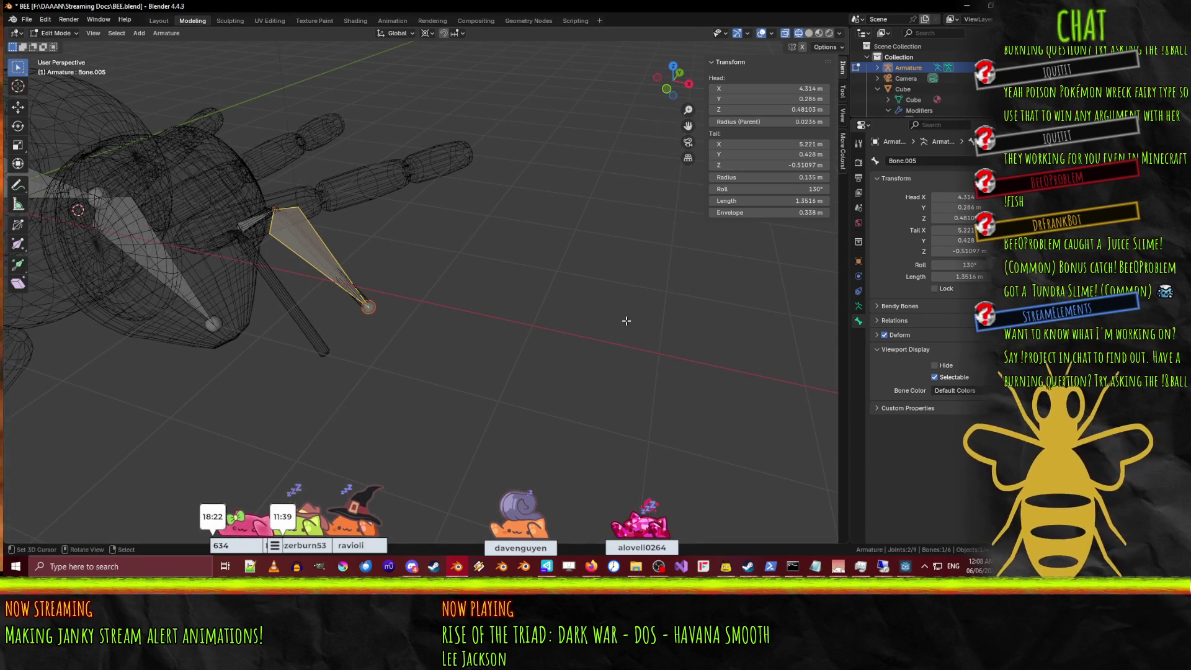
Rename Bone.005 to AntennaEnd.
{"action": "key", "text": "F3"}
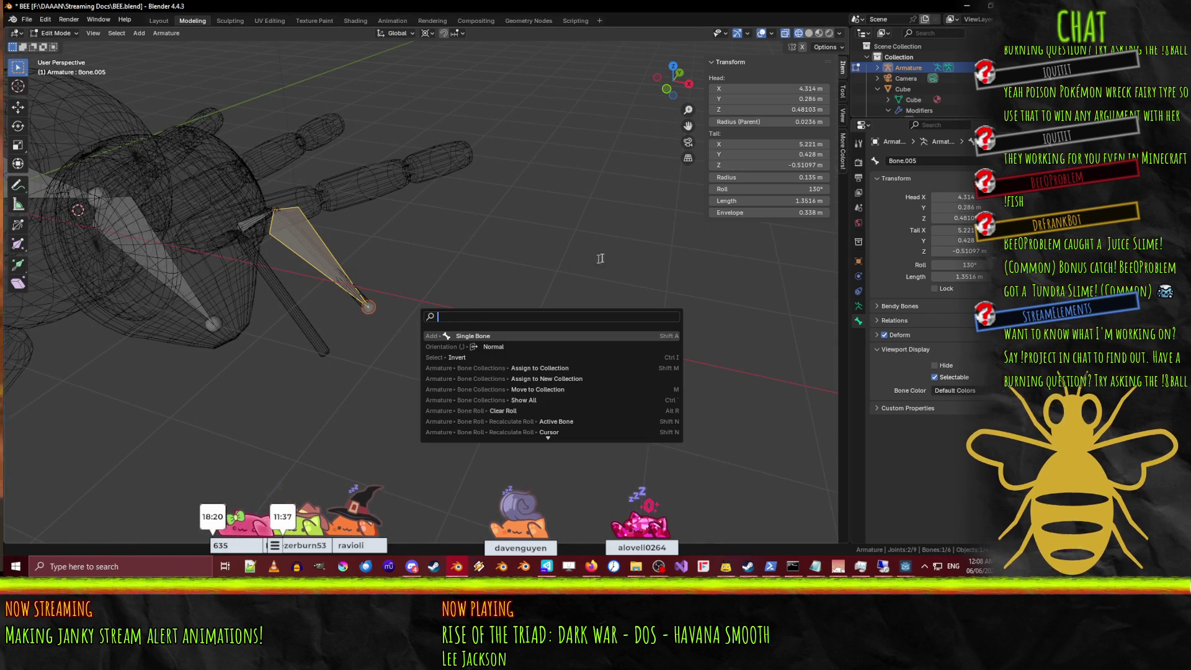
{"action": "key", "text": "Escape"}
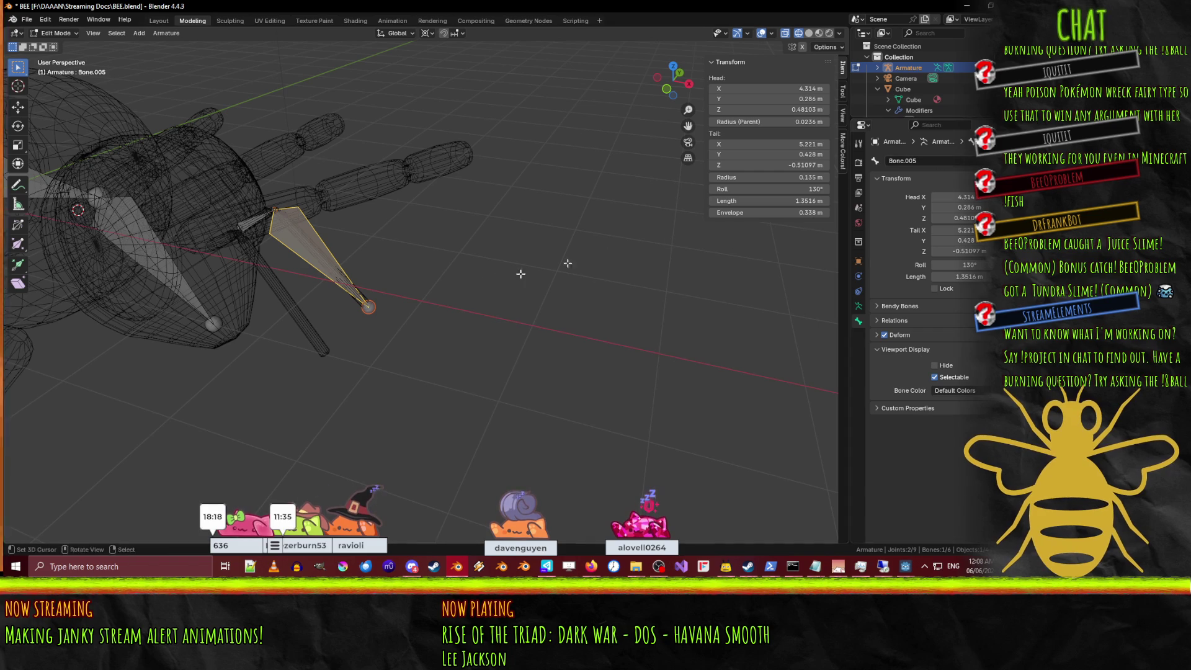
{"action": "left_click", "coordinate": [927, 160]}
{"action": "type", "text": "AntennaE"}
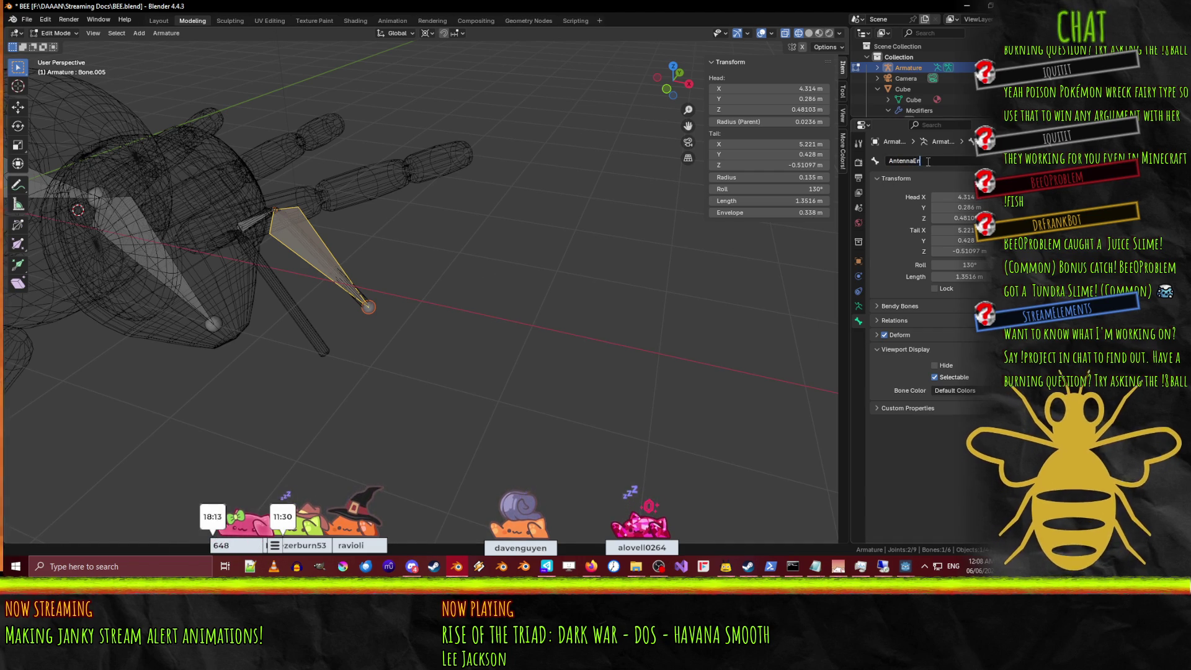
{"action": "type", "text": "d"}
{"action": "key", "text": "Return"}
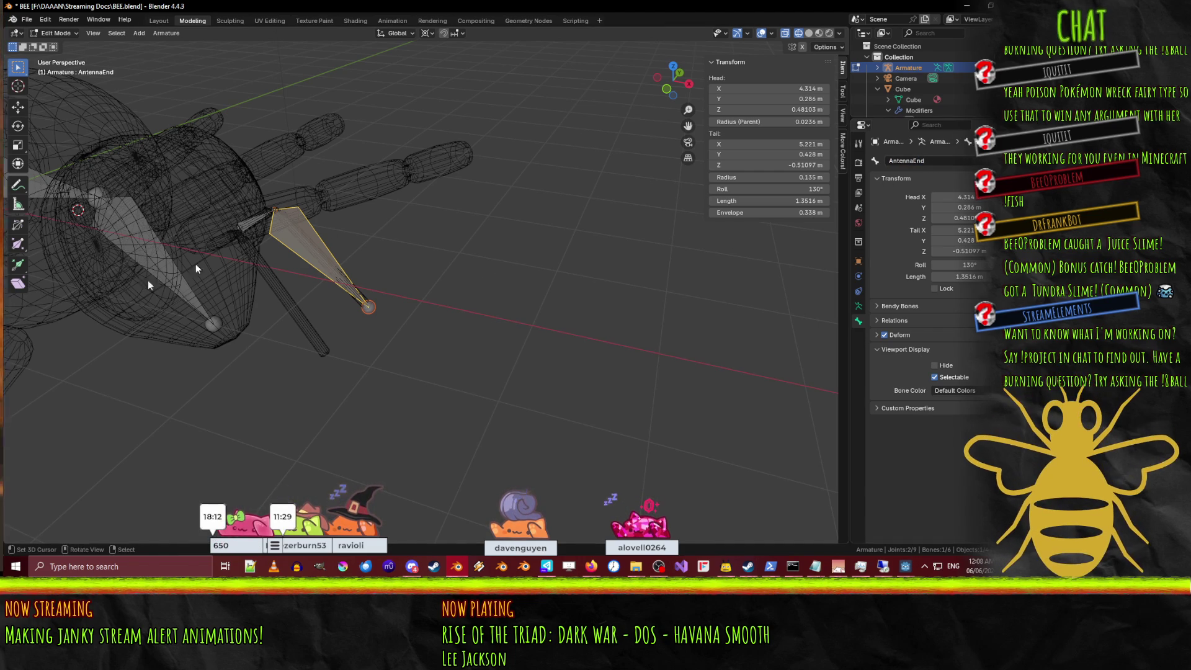
Rename Bone.004 to AntennaStart and return the armature to Object Mode.
{"action": "left_click", "coordinate": [267, 224]}
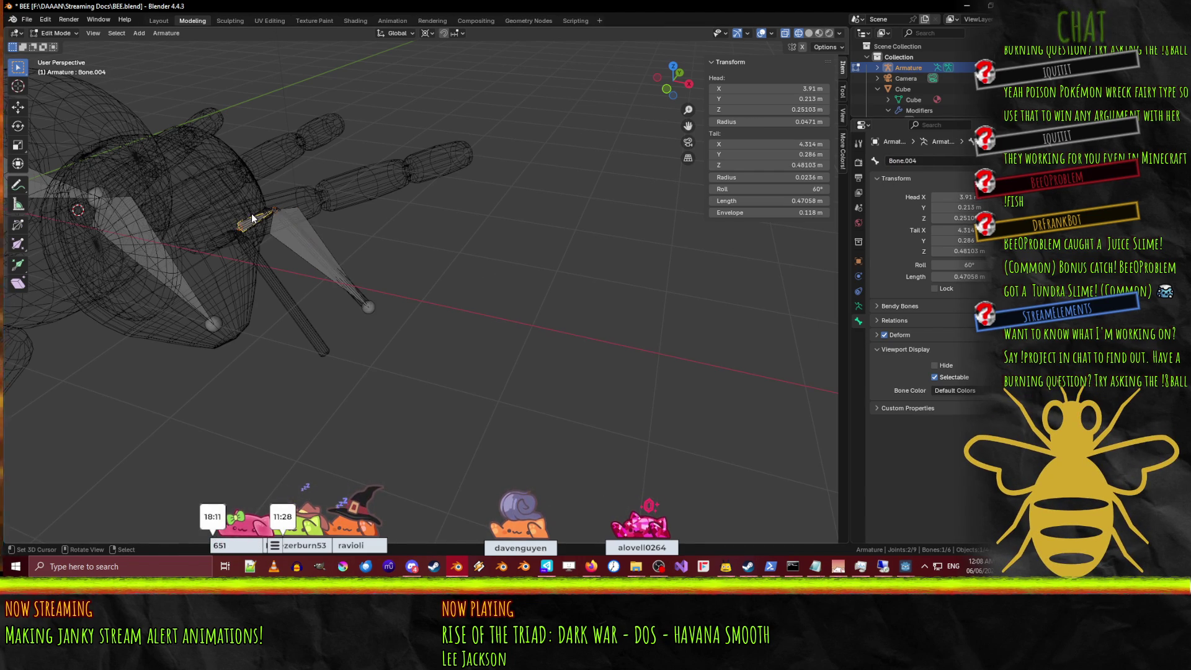
{"action": "left_click", "coordinate": [936, 162]}
{"action": "type", "text": "AntennaStart"}
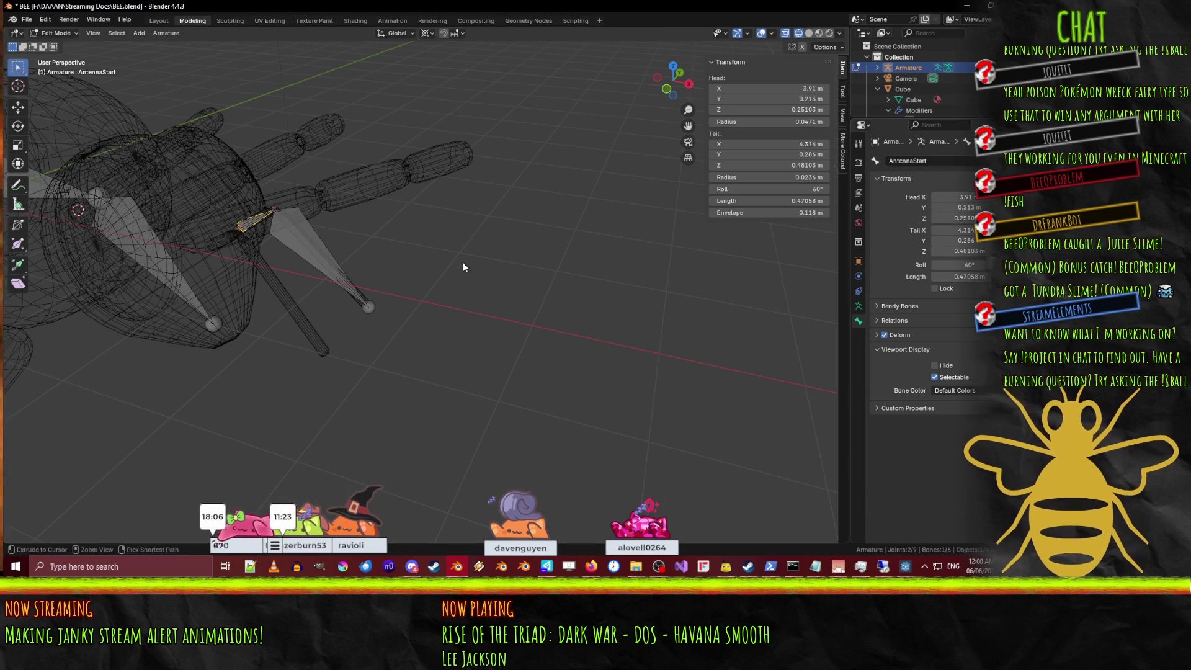
{"action": "key", "text": "Tab"}
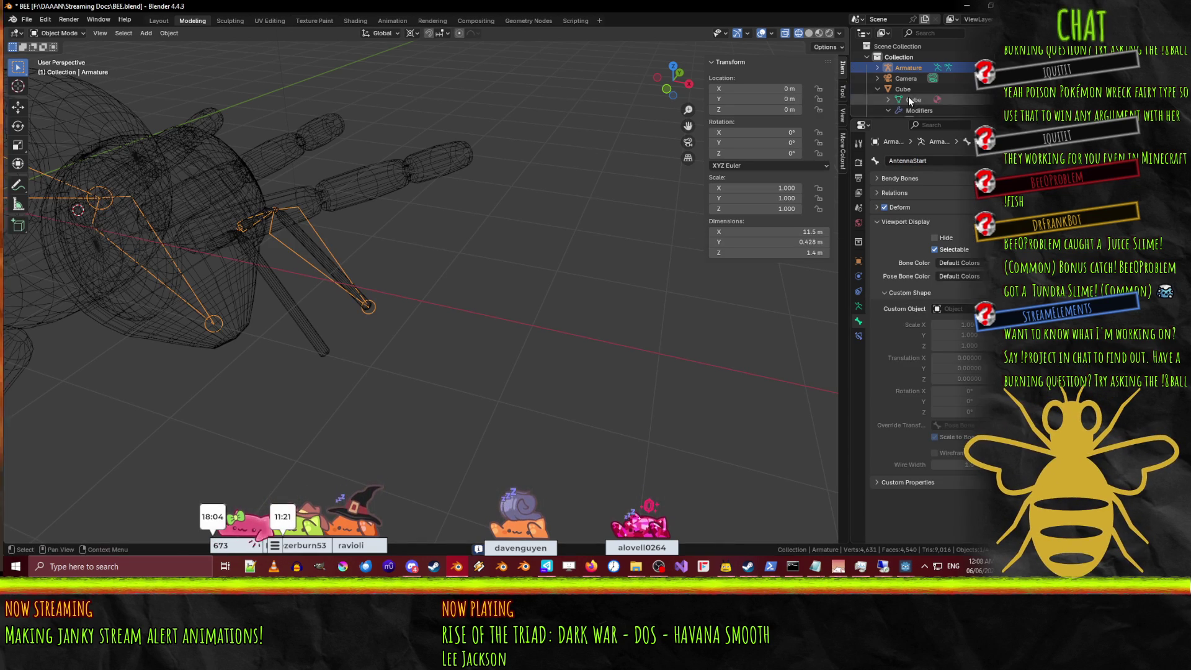
Rename the Cube mesh data to BeeMesh and the object to Bee.
{"action": "left_click", "coordinate": [911, 99]}
{"action": "scroll", "coordinate": [913, 99], "scroll_direction": "down", "scroll_amount": 1}
{"action": "double_click", "coordinate": [933, 73]}
{"action": "type", "text": "BeeMesh"}
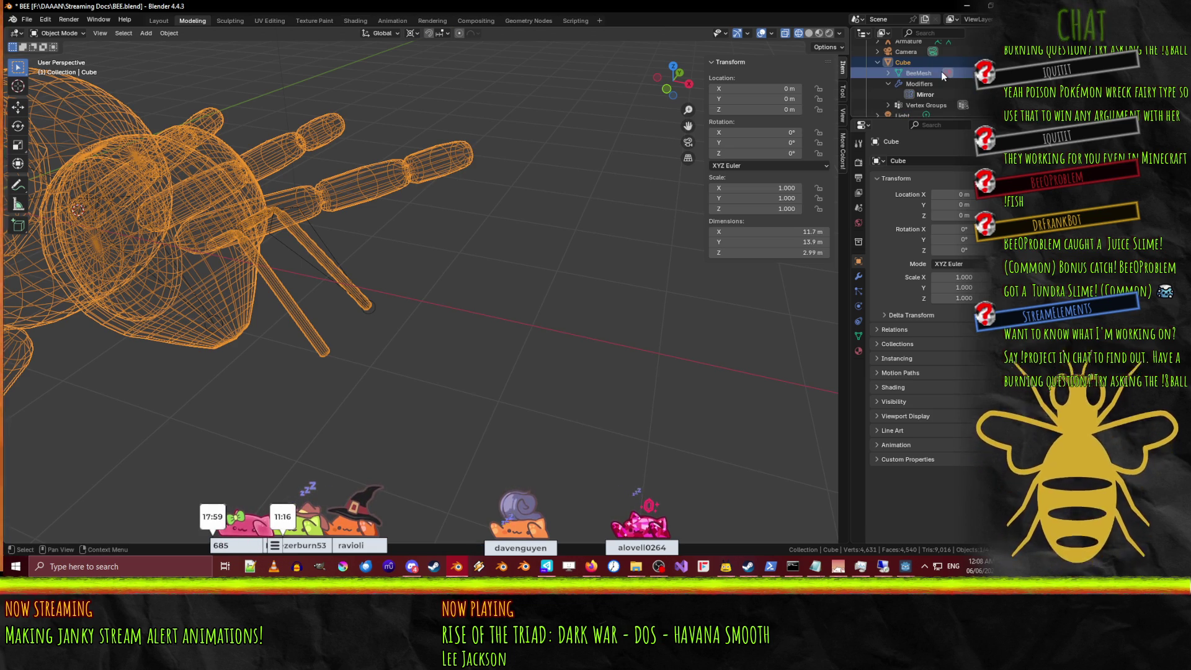
{"action": "double_click", "coordinate": [913, 62]}
{"action": "scroll", "coordinate": [913, 63], "scroll_direction": "up", "scroll_amount": 1}
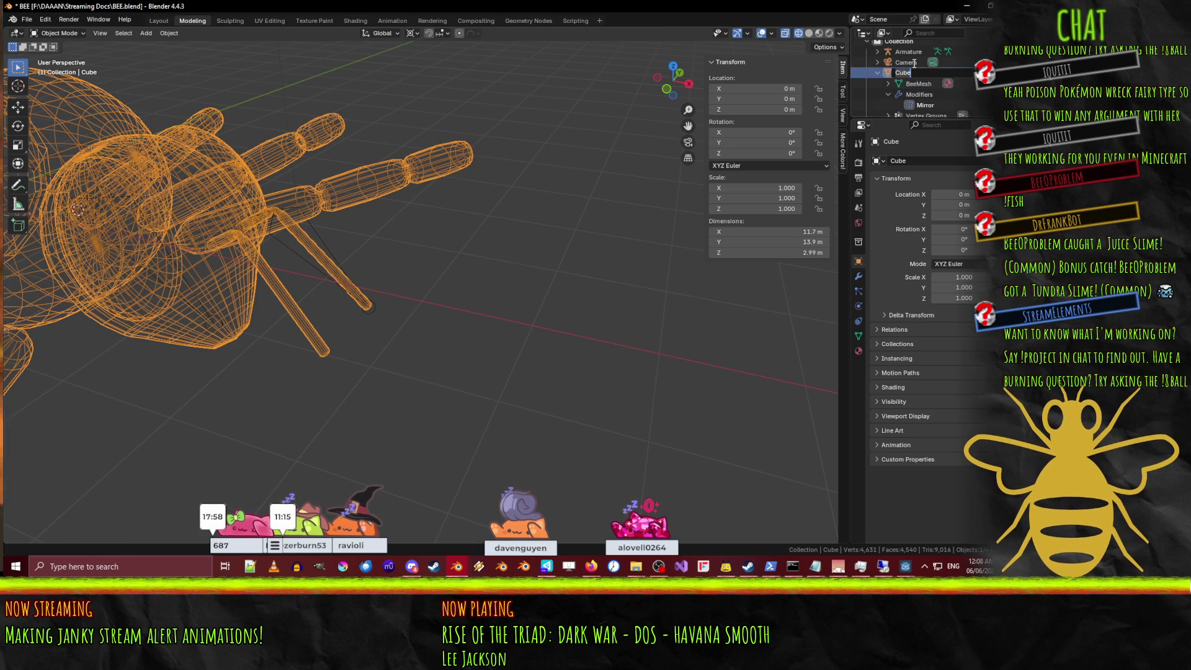
{"action": "type", "text": "Bee"}
{"action": "key", "text": "Return"}
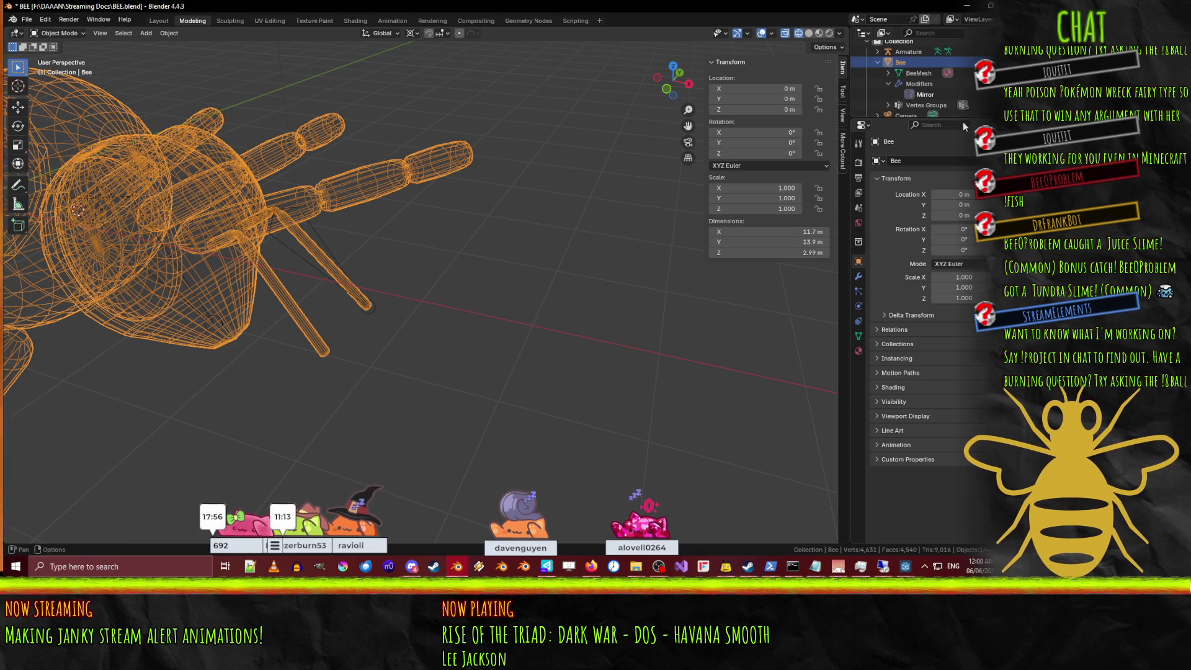
Expand the bee's Vertex Groups, select Abdomen, and reselect the mesh in the viewport.
{"action": "scroll", "coordinate": [910, 50], "scroll_direction": "down", "scroll_amount": 2}
{"action": "scroll", "coordinate": [910, 51], "scroll_direction": "up", "scroll_amount": 2}
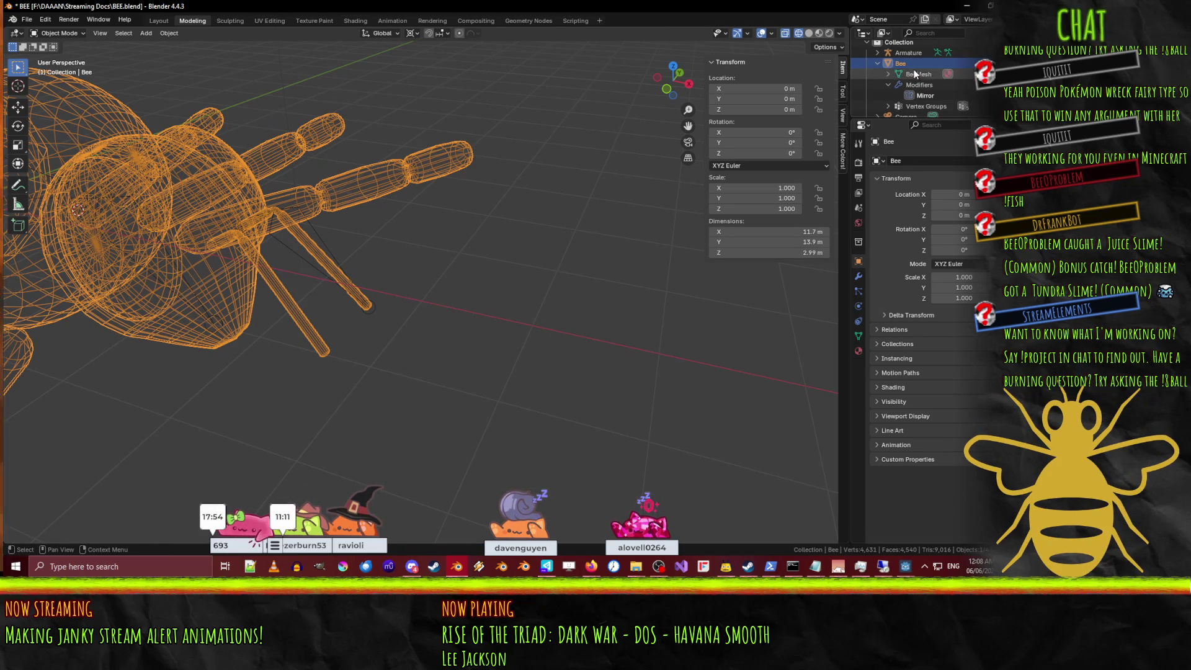
{"action": "left_click", "coordinate": [888, 106]}
{"action": "scroll", "coordinate": [893, 99], "scroll_direction": "down", "scroll_amount": 5}
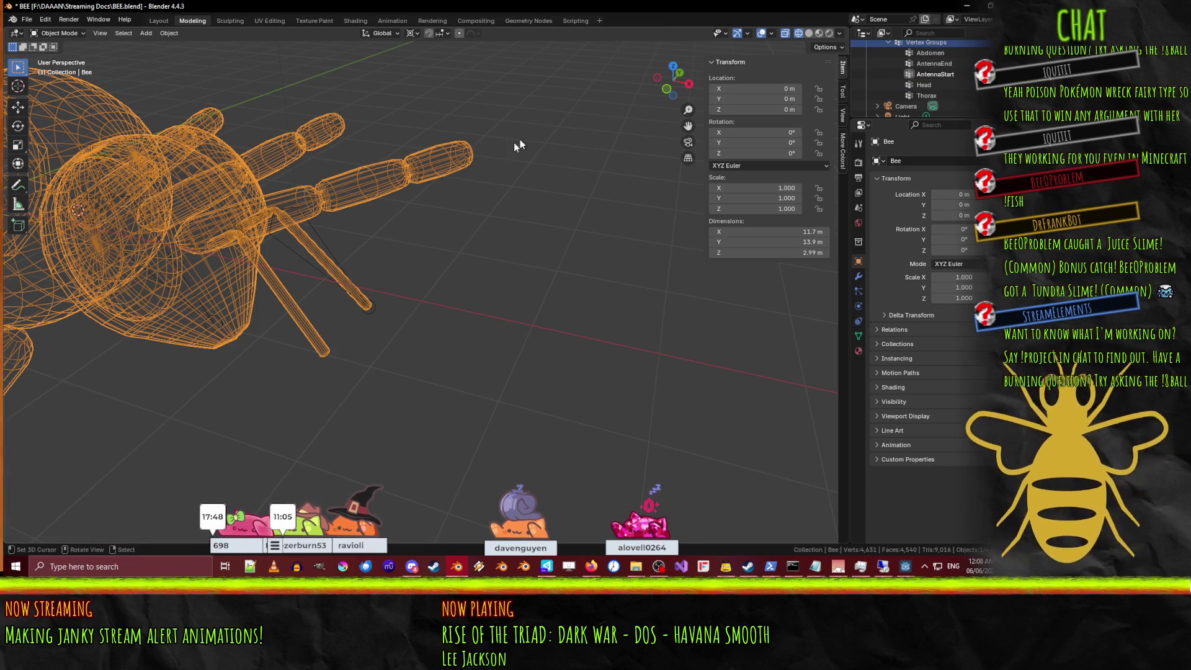
{"action": "left_click", "coordinate": [930, 54]}
{"action": "middle_click_drag", "start_coordinate": [464, 229], "coordinate": [680, 273]}
{"action": "left_click", "coordinate": [648, 276]}
{"action": "left_click", "coordinate": [680, 273]}
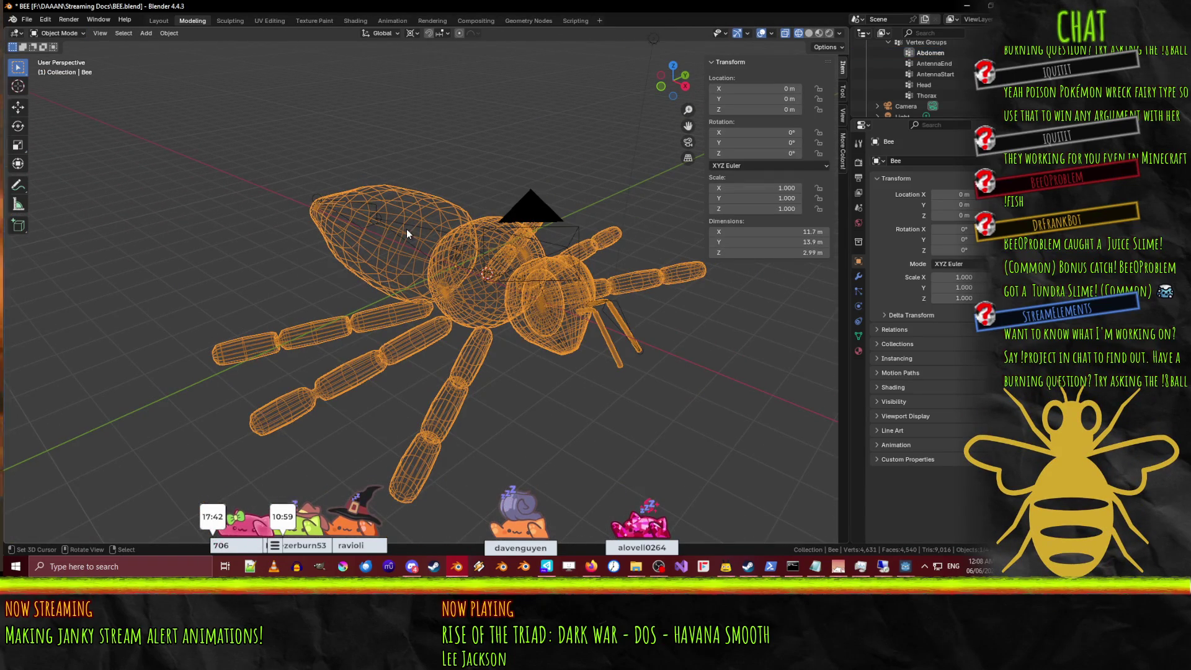
Select the armature and view the bee's head from above in Top Orthographic, zoomed in.
{"action": "key", "text": "Tab"}
{"action": "key", "text": "Tab"}
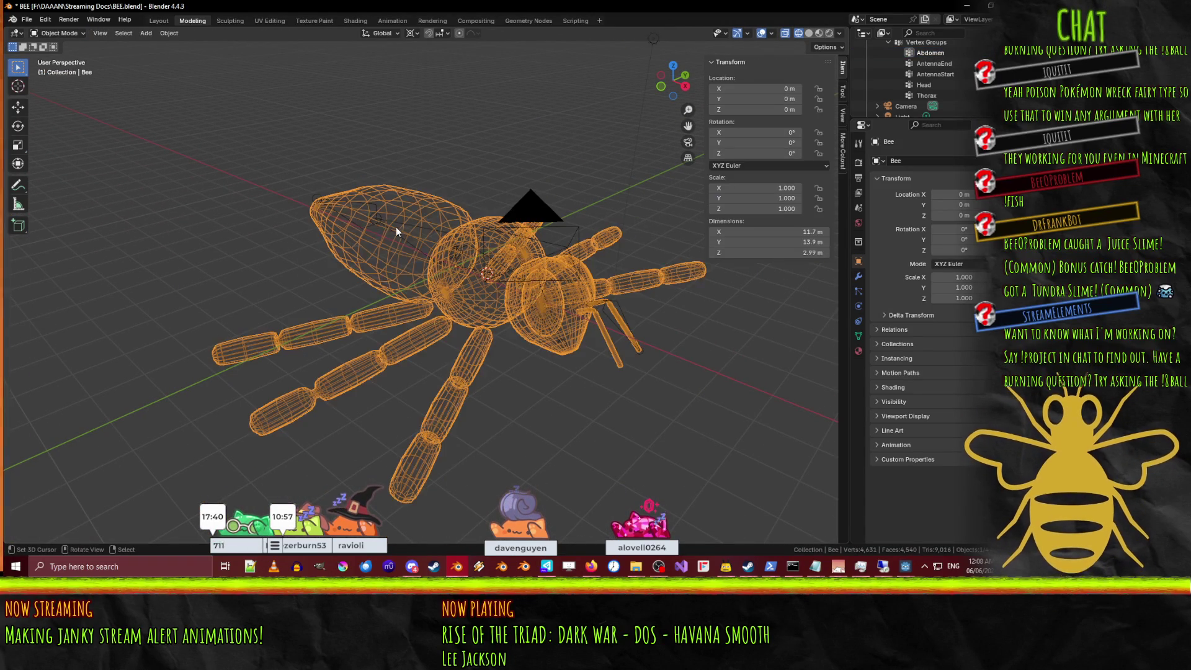
{"action": "left_click", "coordinate": [374, 207]}
{"action": "mouse_move", "coordinate": [437, 255]}
{"action": "middle_mouse_down"}
{"action": "mouse_move", "coordinate": [433, 284]}
{"action": "mouse_move", "coordinate": [560, 332]}
{"action": "middle_mouse_up"}
{"action": "key", "text": "KP_5"}
{"action": "key", "text": "KP_7"}
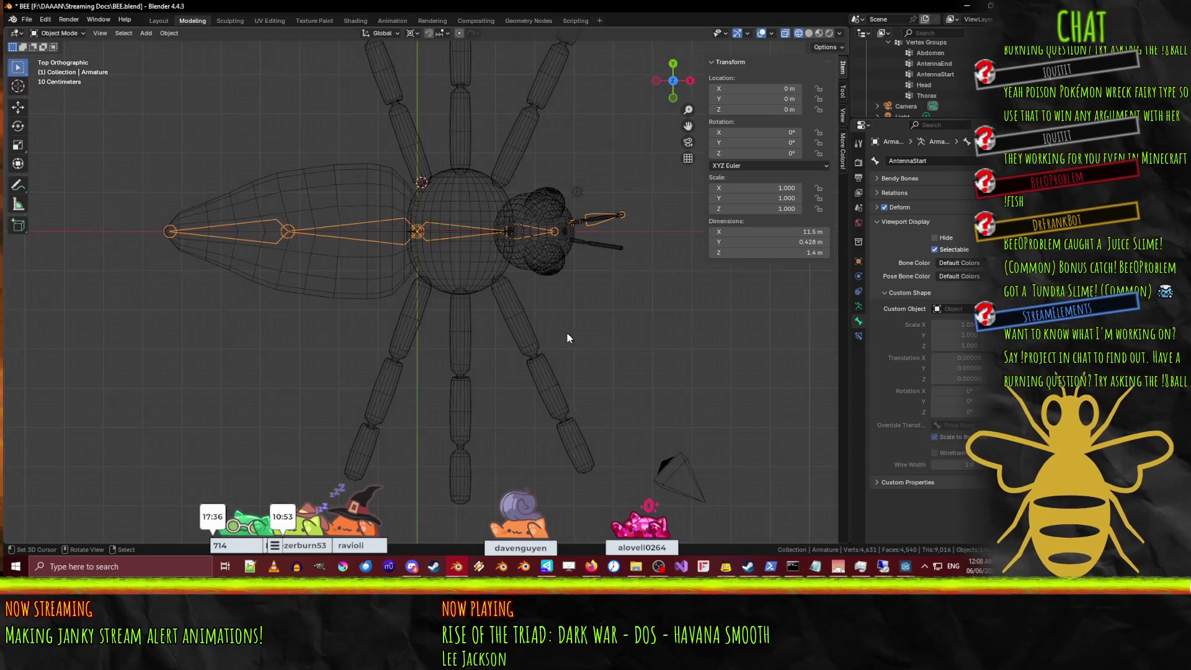
{"action": "scroll", "coordinate": [656, 247], "scroll_direction": "up", "scroll_amount": 6}
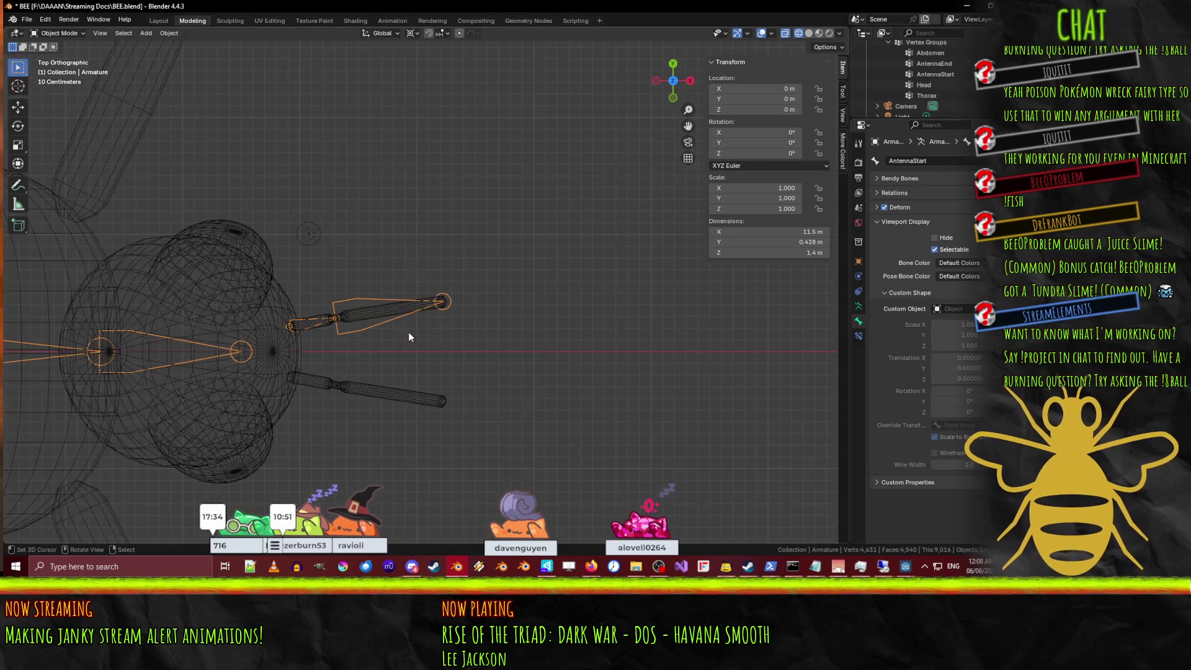
Select the AntennaStart bone and begin editing its name, then cancel so it stays AntennaStart.
{"action": "left_click", "coordinate": [359, 322]}
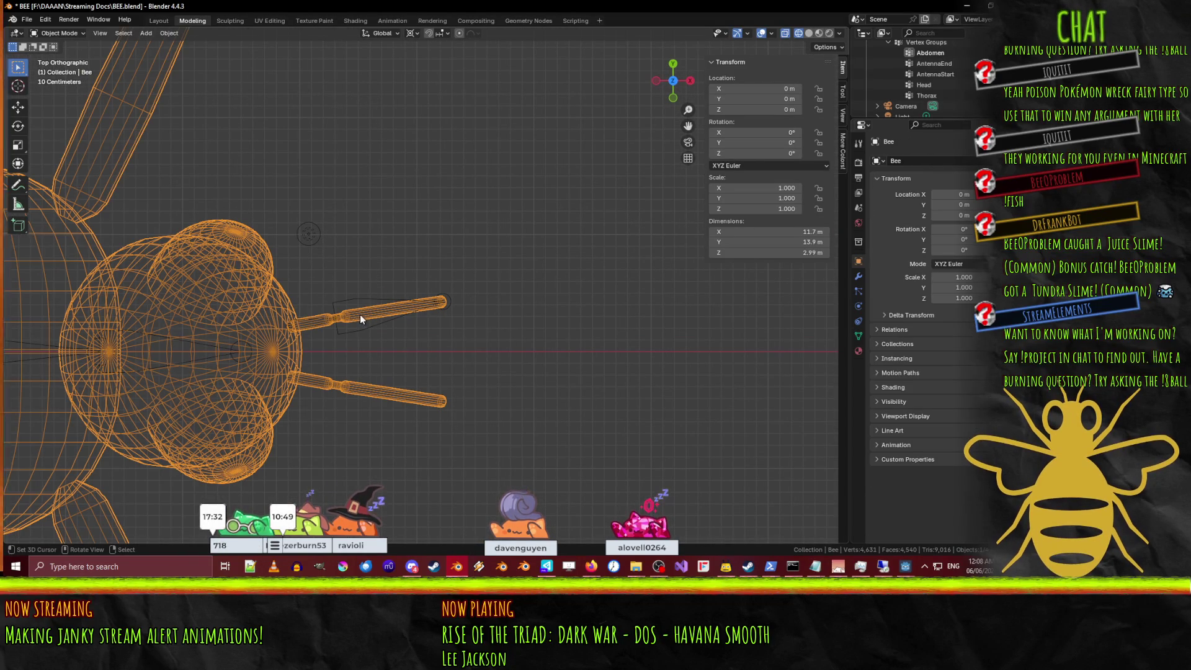
{"action": "left_click", "coordinate": [341, 321]}
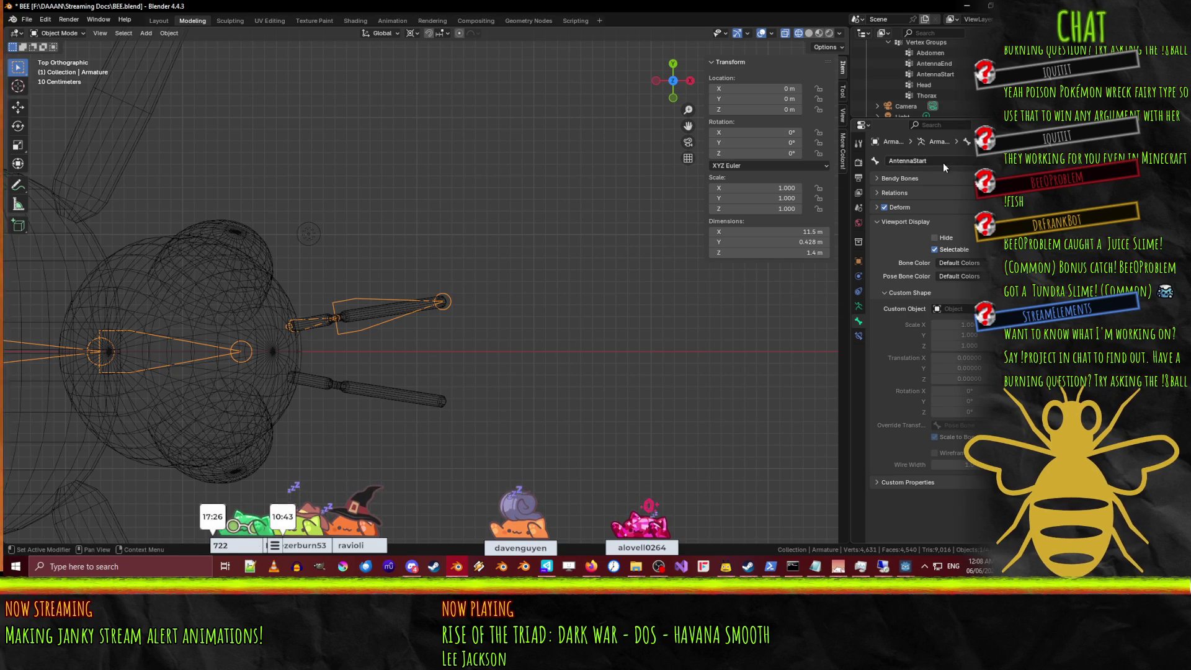
{"action": "left_click", "coordinate": [944, 162]}
{"action": "left_click", "coordinate": [947, 161]}
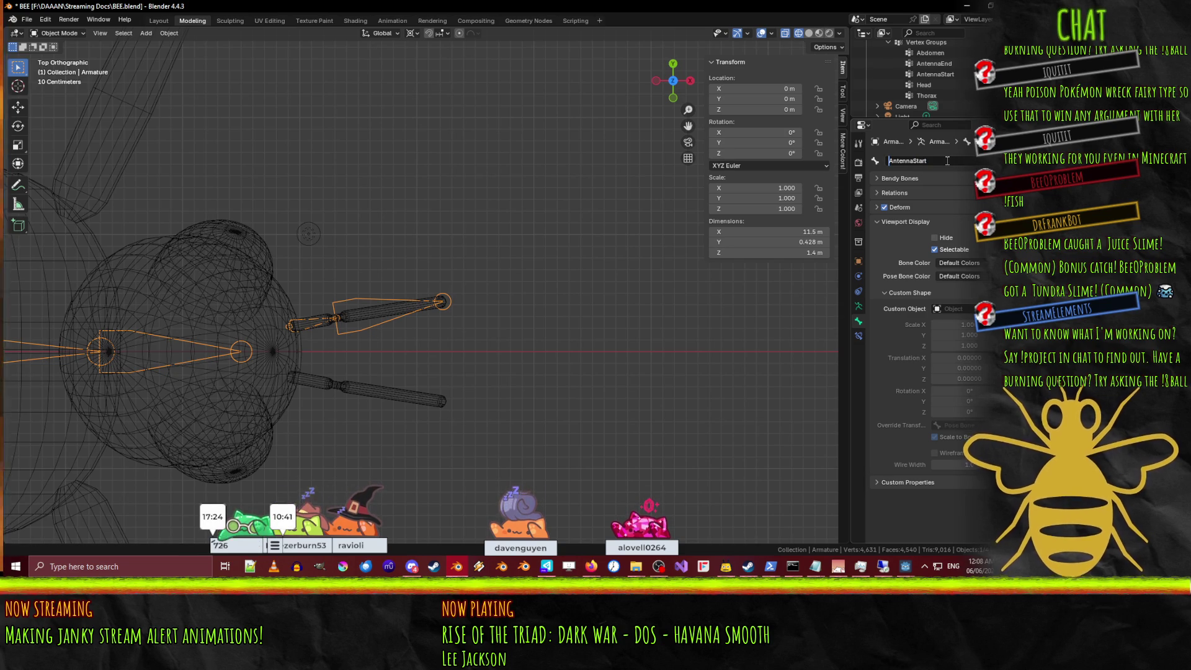
{"action": "key", "text": "Escape"}
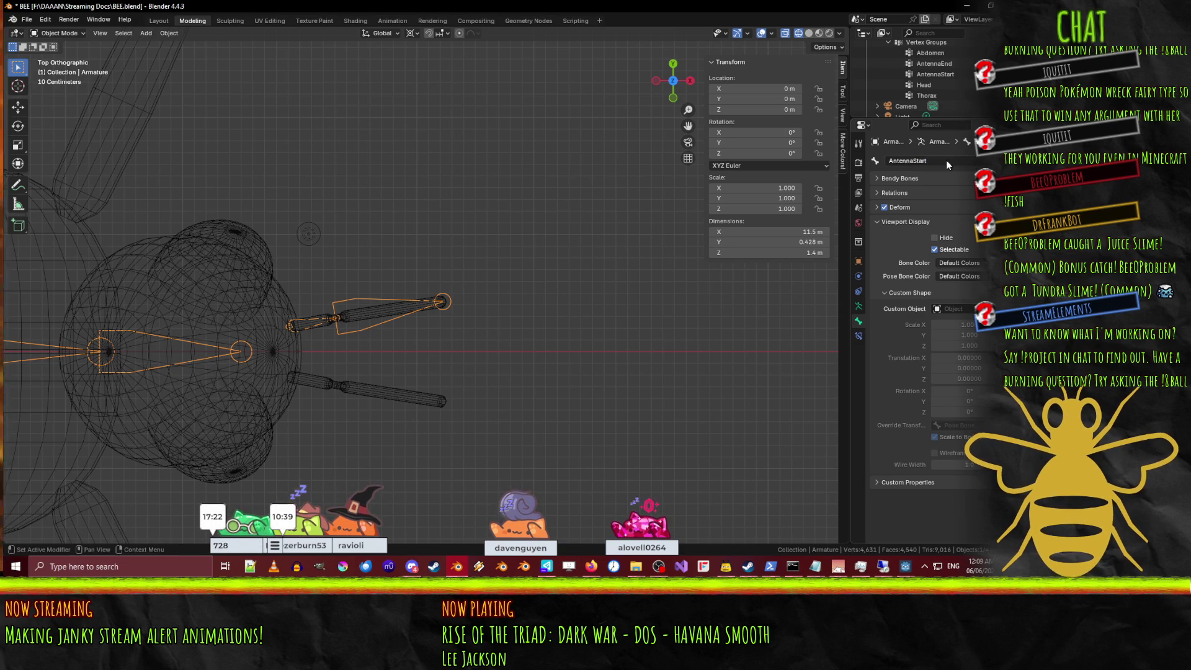
In armature Edit Mode, rename the AntennaEnd bone to LAntennaEnd, then reselect the AntennaStart bone's name.
{"action": "left_click", "coordinate": [372, 325]}
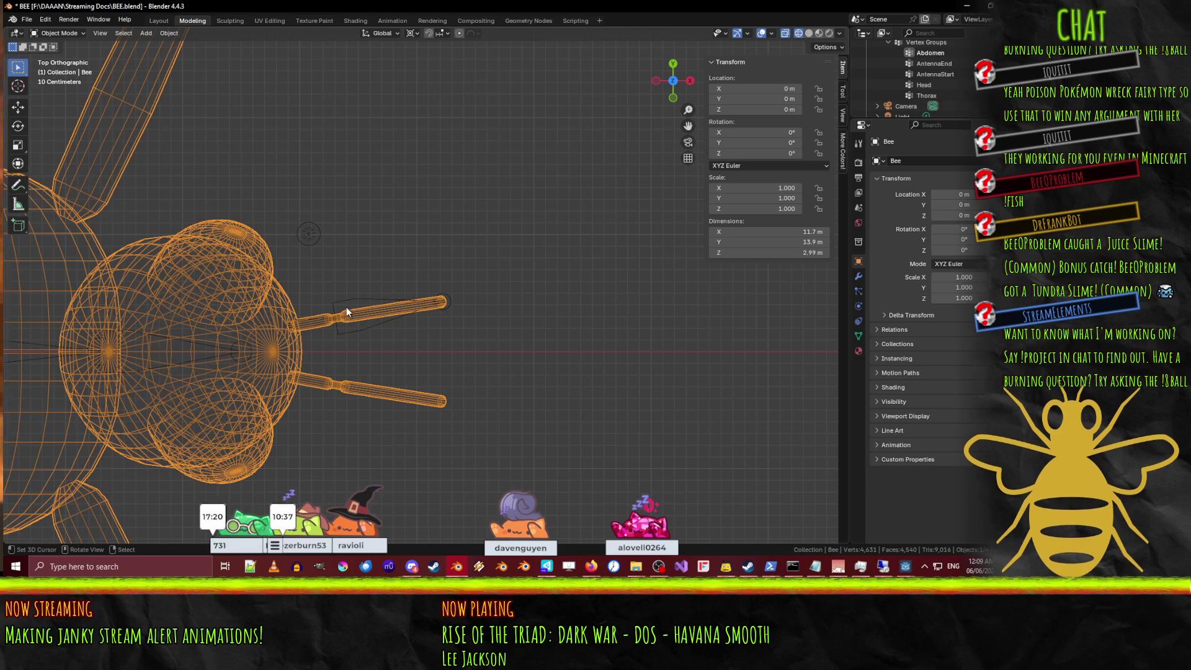
{"action": "left_click", "coordinate": [365, 329]}
{"action": "key", "text": "Tab"}
{"action": "left_click", "coordinate": [378, 316]}
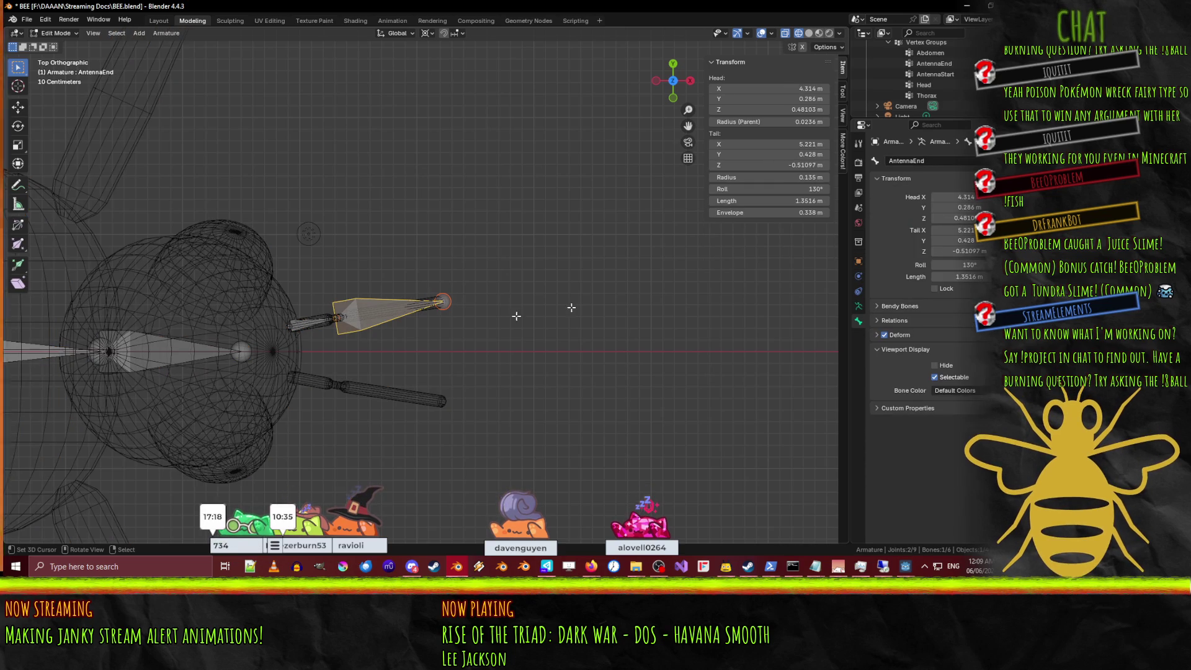
{"action": "left_click", "coordinate": [907, 160]}
{"action": "type", "text": "L"}
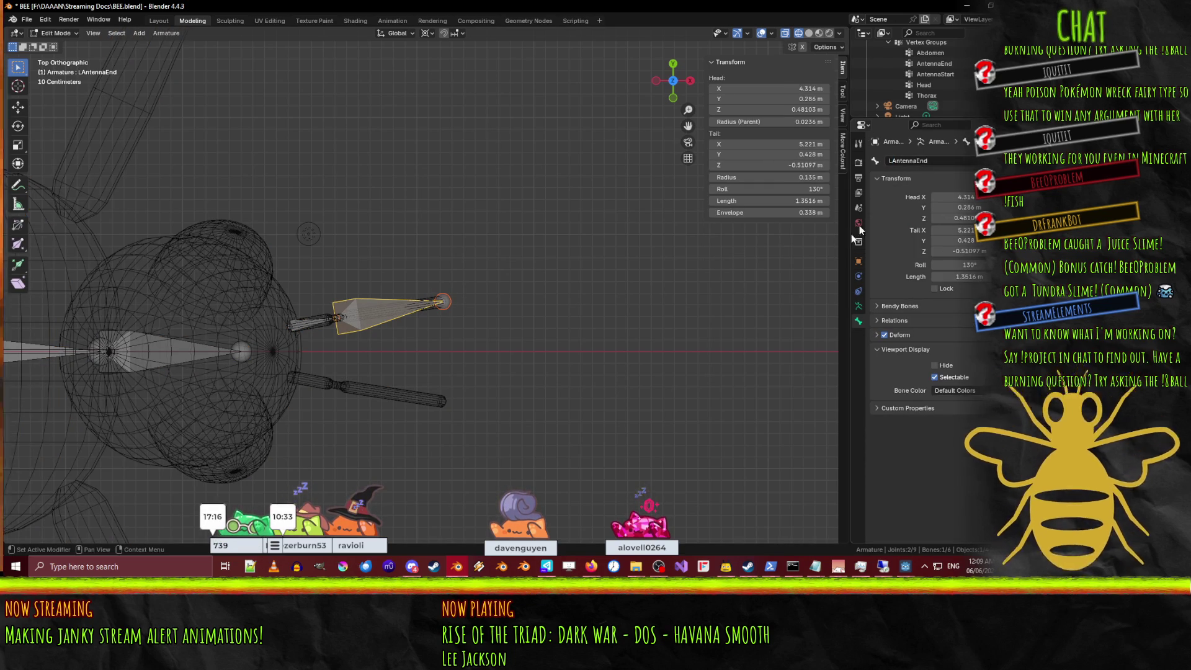
{"action": "left_click", "coordinate": [313, 322]}
{"action": "left_click", "coordinate": [909, 161]}
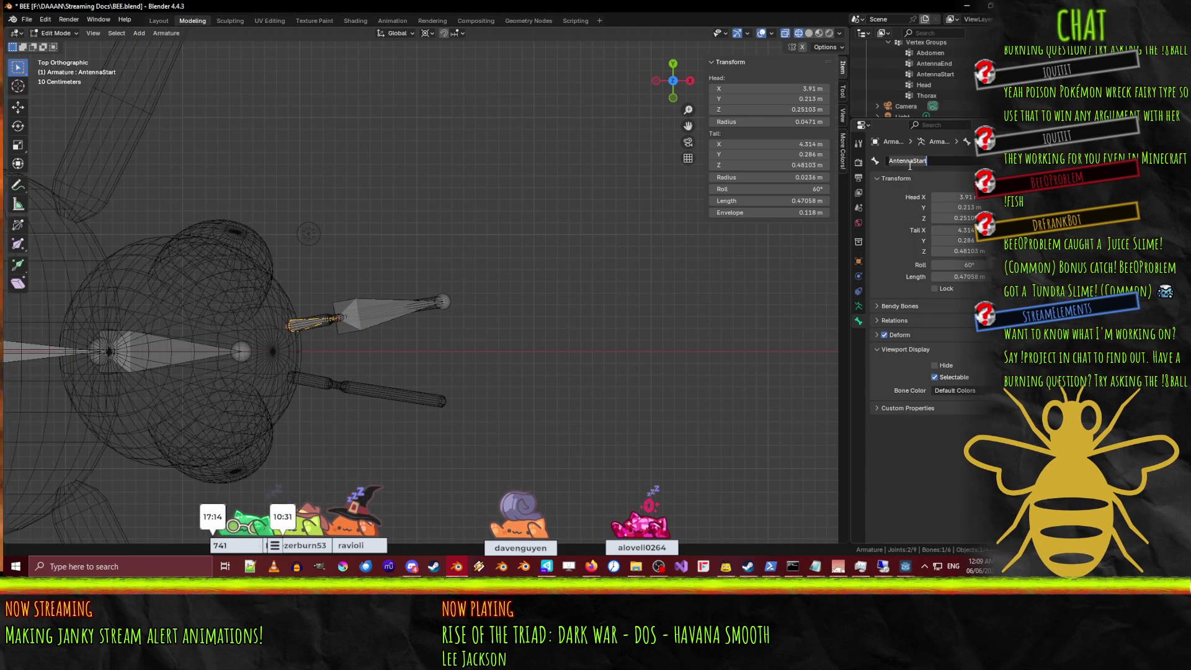
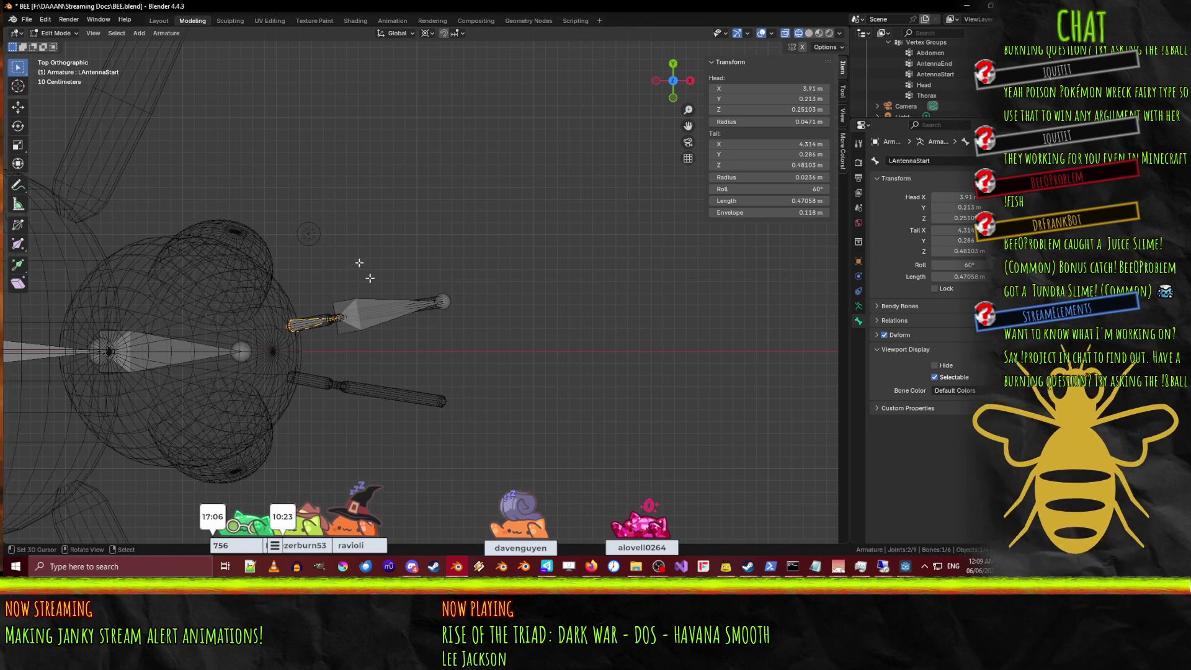
Add a Single Bone, Bone.004, at the 3D cursor near the base of a leg.
{"action": "middle_click_drag", "start_coordinate": [193, 323], "coordinate": [377, 295], "text": "shift"}
{"action": "key", "text": "F3"}
{"action": "key", "text": "Return"}
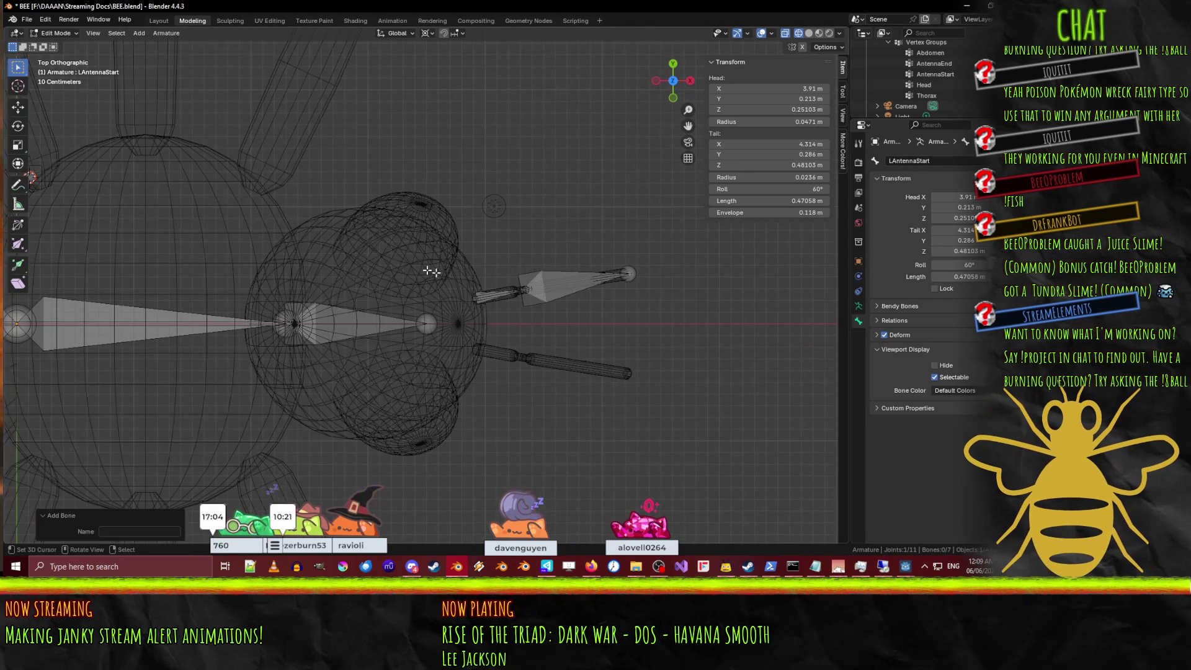
{"action": "scroll", "coordinate": [378, 295], "scroll_direction": "down", "scroll_amount": 4}
{"action": "scroll", "coordinate": [186, 260], "scroll_direction": "up", "scroll_amount": 3}
Select the new Bone.004 and check its placement in the front and top views.
{"action": "middle_click_drag", "start_coordinate": [186, 260], "coordinate": [407, 319], "text": "shift"}
{"action": "key", "text": "KP_1"}
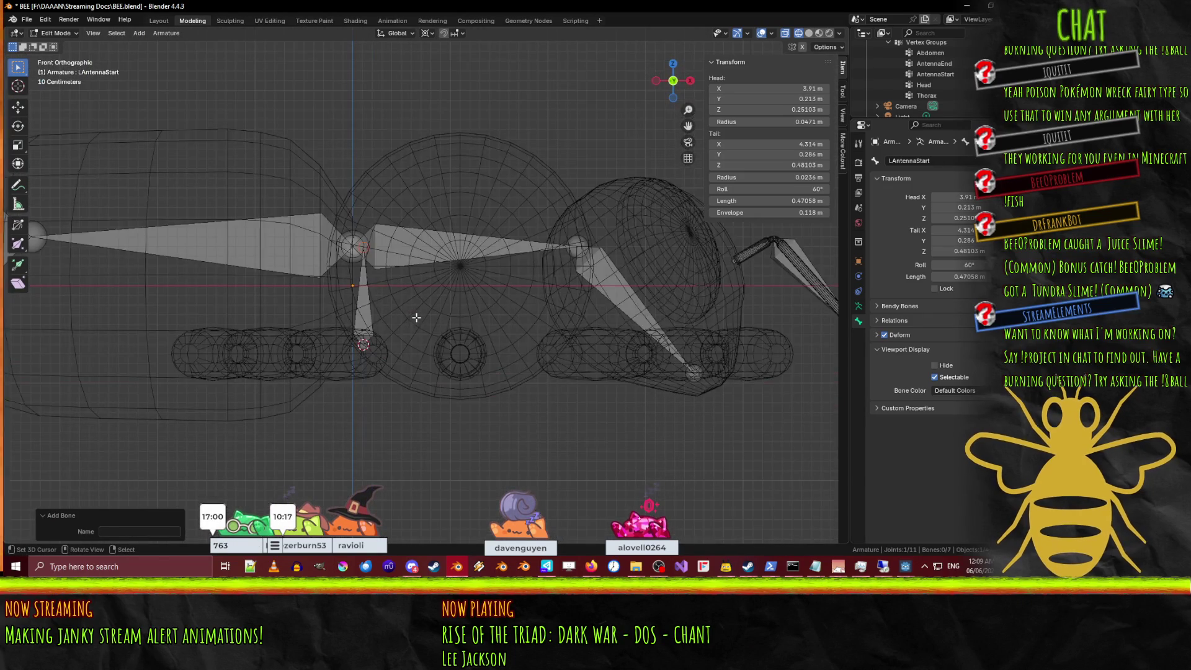
{"action": "left_click", "coordinate": [366, 248]}
{"action": "left_click", "coordinate": [366, 249]}
{"action": "left_click", "coordinate": [366, 250]}
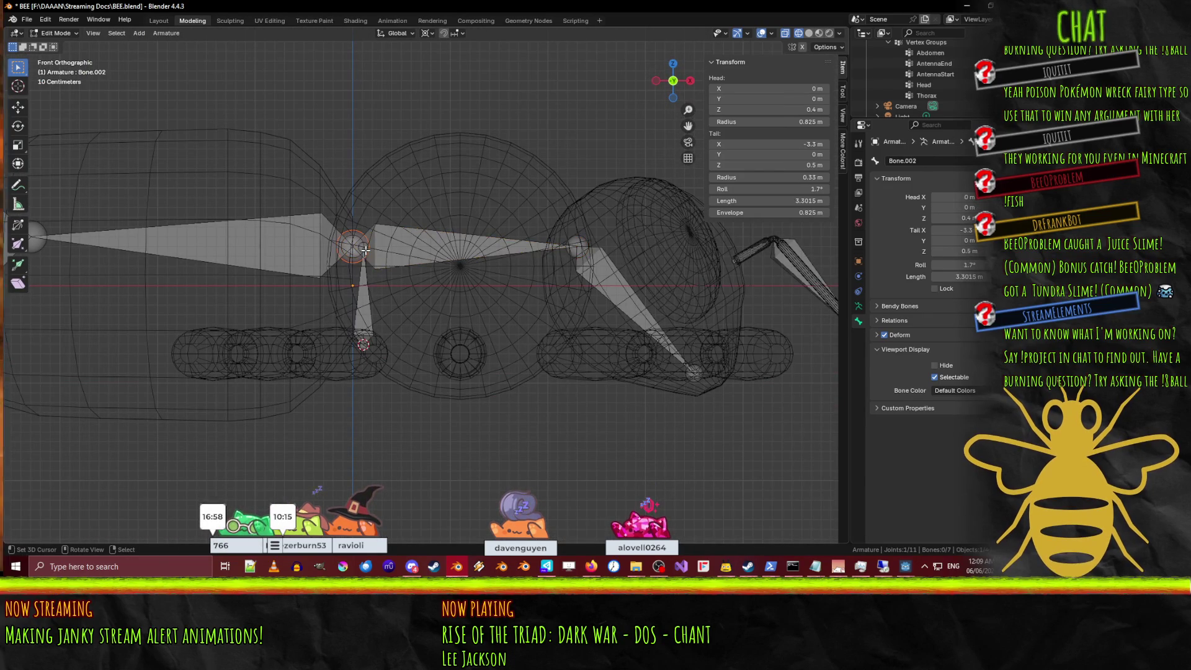
{"action": "left_click", "coordinate": [366, 250]}
{"action": "key", "text": "KP_7"}
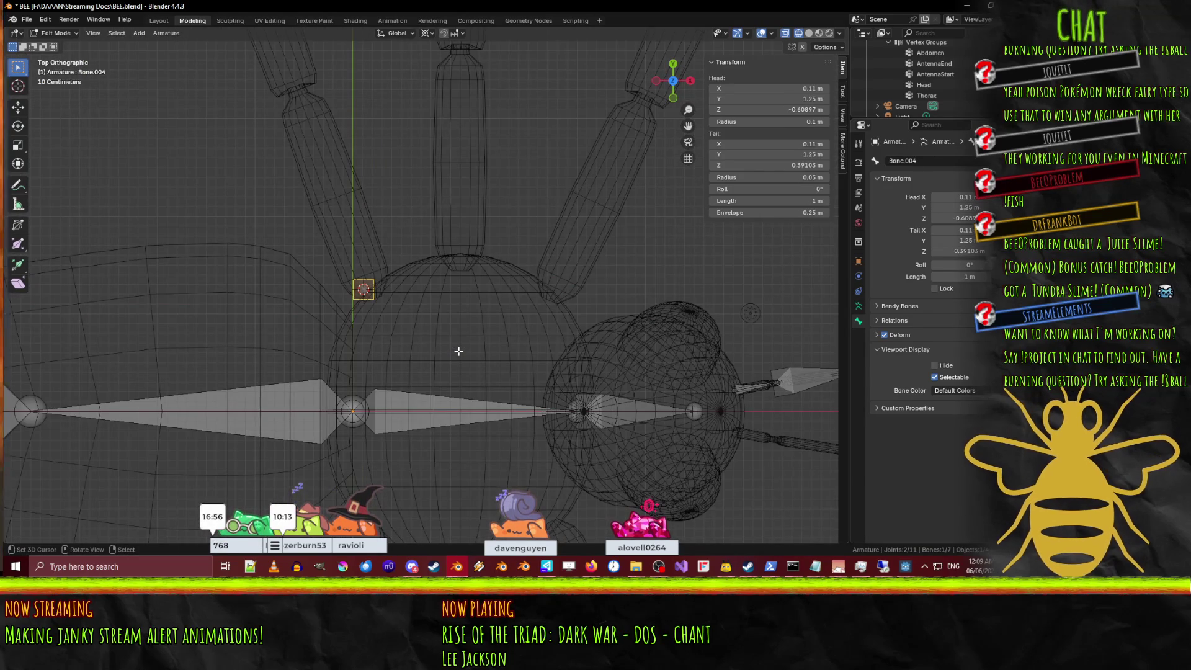
{"action": "key", "text": "KP_1"}
{"action": "key", "text": "KP_7"}
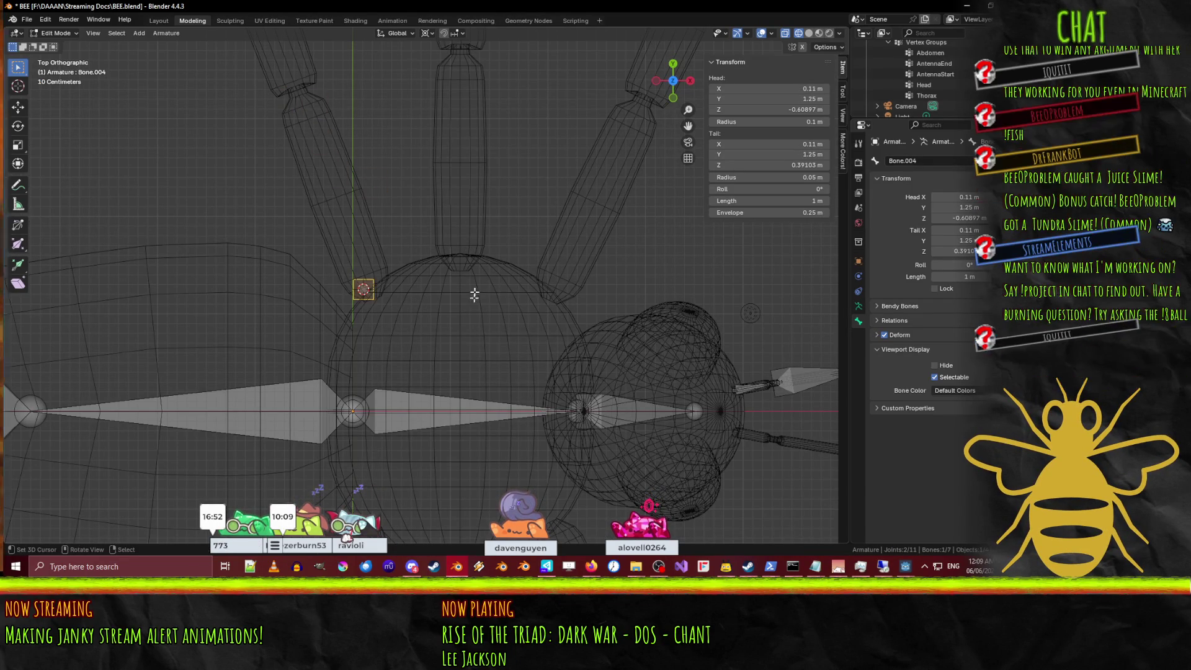
{"action": "middle_click_drag", "start_coordinate": [474, 295], "coordinate": [474, 263]}
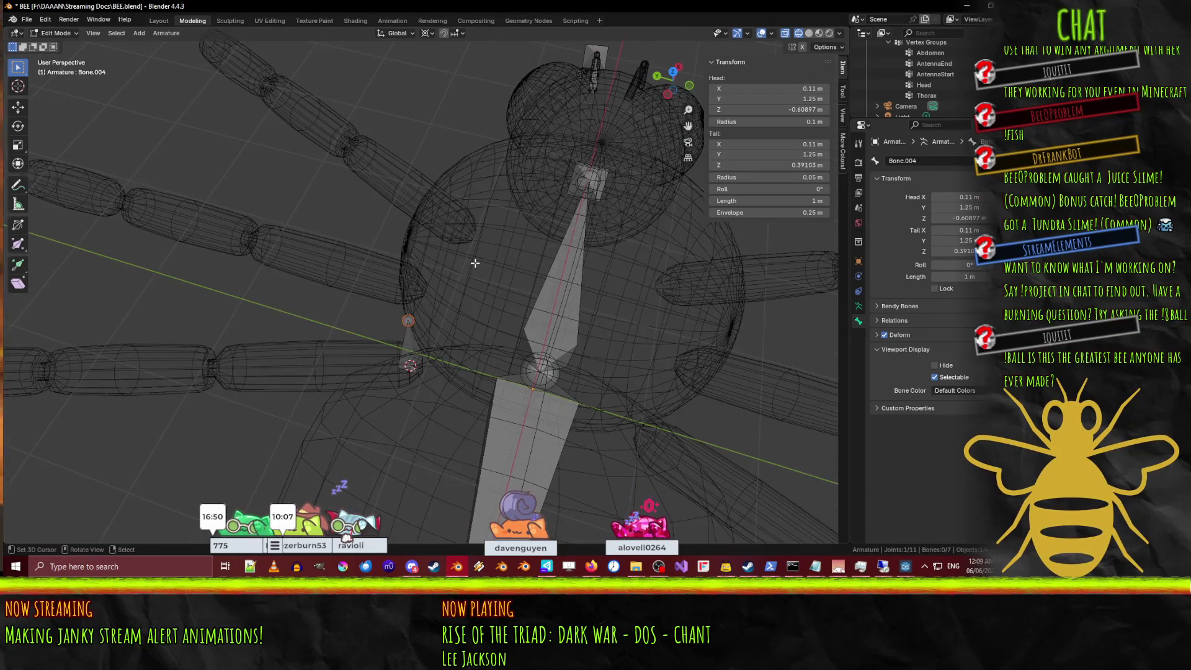
{"action": "key", "text": "KP_7"}
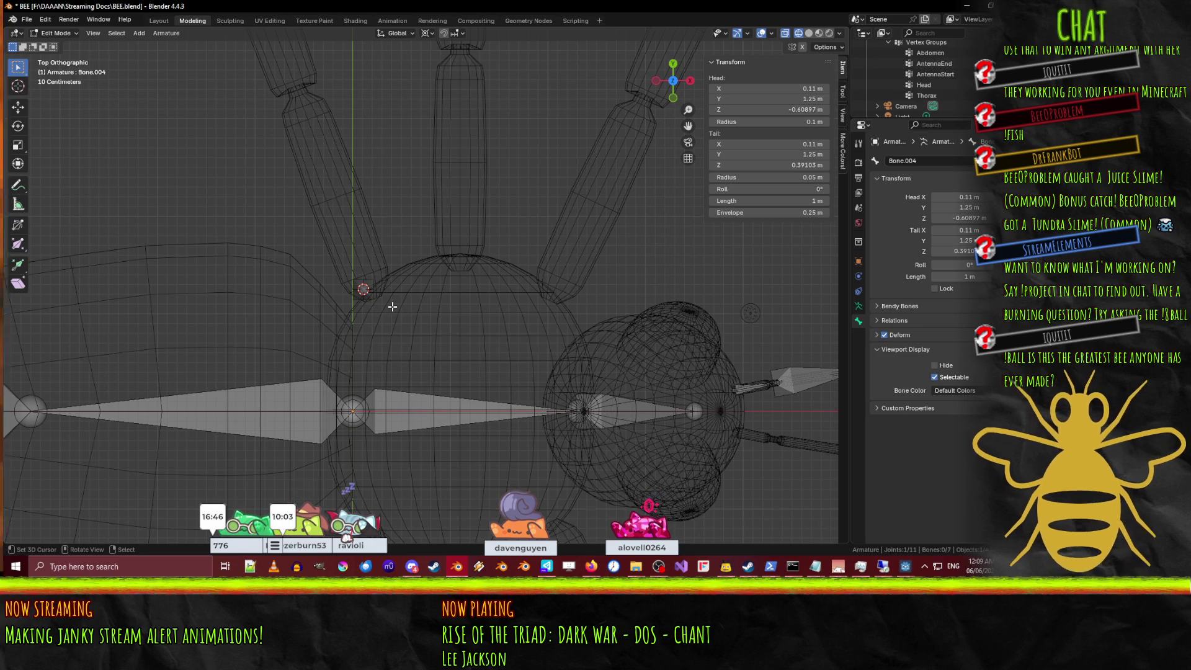
Move Bone.004's tail to the knee joint of the leg.
{"action": "key", "text": "g"}
{"action": "left_click", "coordinate": [324, 111]}
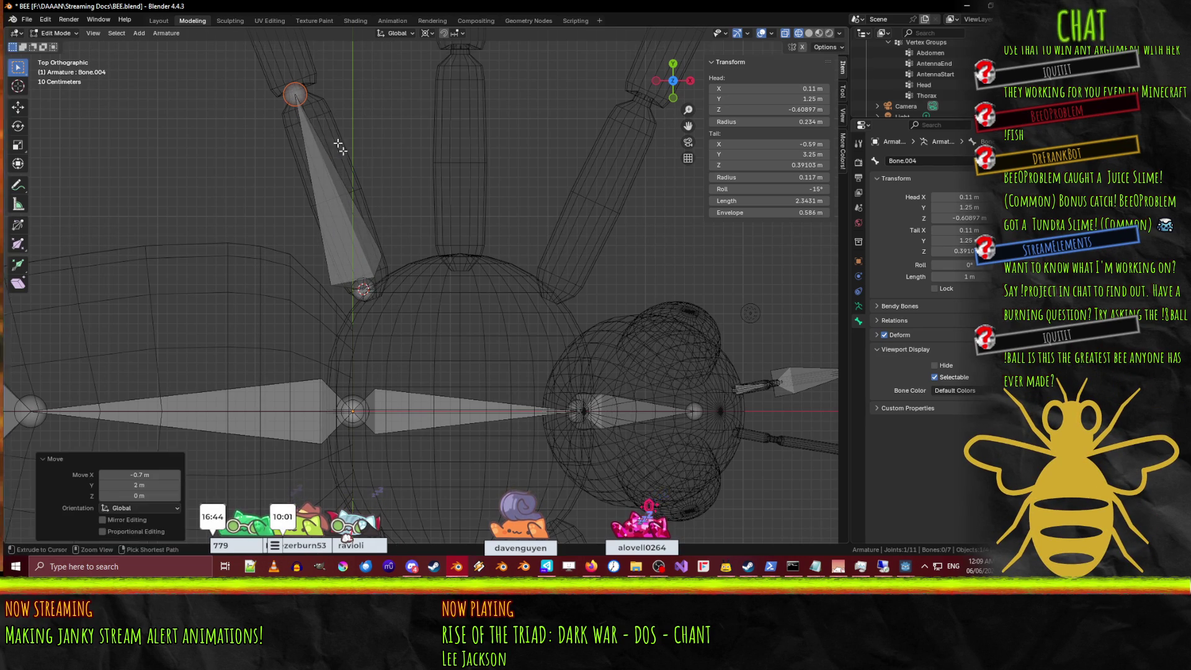
{"action": "middle_click_drag", "start_coordinate": [375, 274], "coordinate": [462, 314], "text": "shift"}
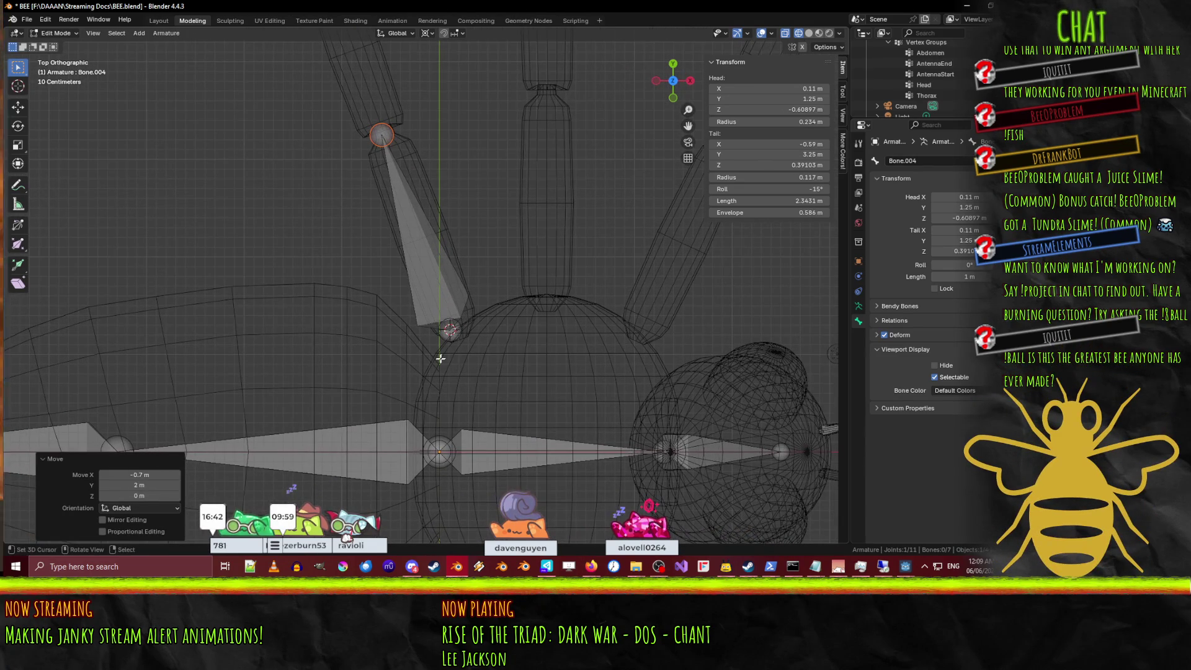
{"action": "middle_click_drag", "start_coordinate": [612, 377], "coordinate": [585, 377], "text": "shift"}
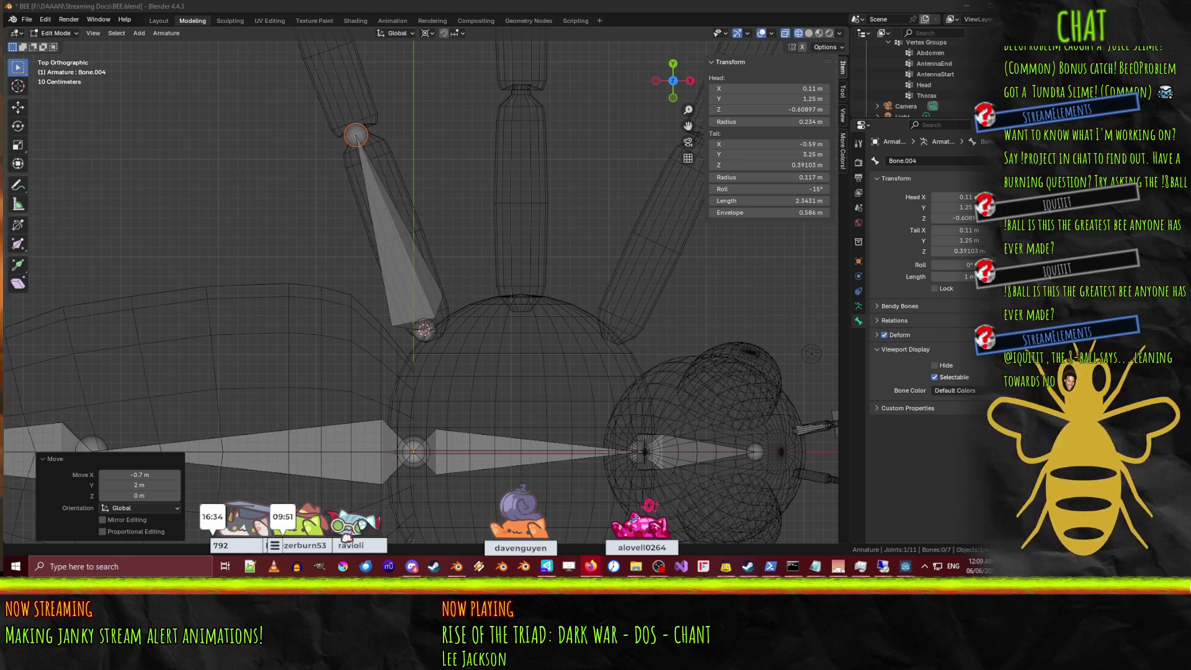
Move Bone.004's head into the base of the leg.
{"action": "left_click", "coordinate": [420, 333]}
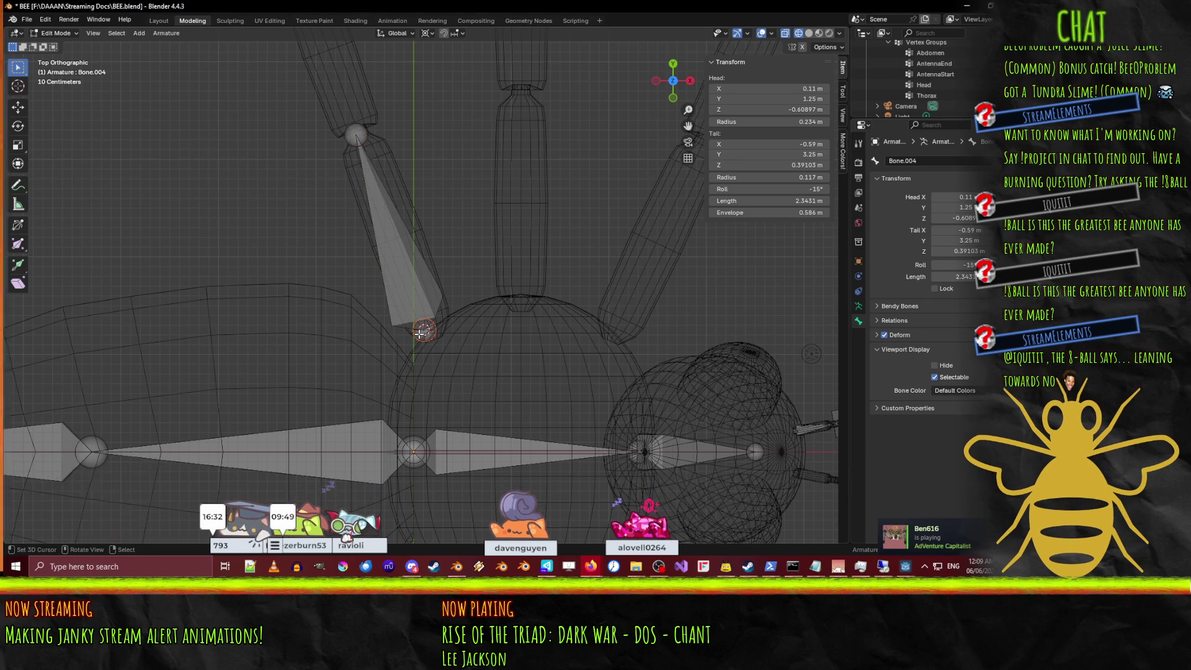
{"action": "middle_click_drag", "start_coordinate": [509, 365], "coordinate": [552, 356], "text": "shift"}
{"action": "middle_click_drag", "start_coordinate": [594, 374], "coordinate": [478, 357], "text": "shift"}
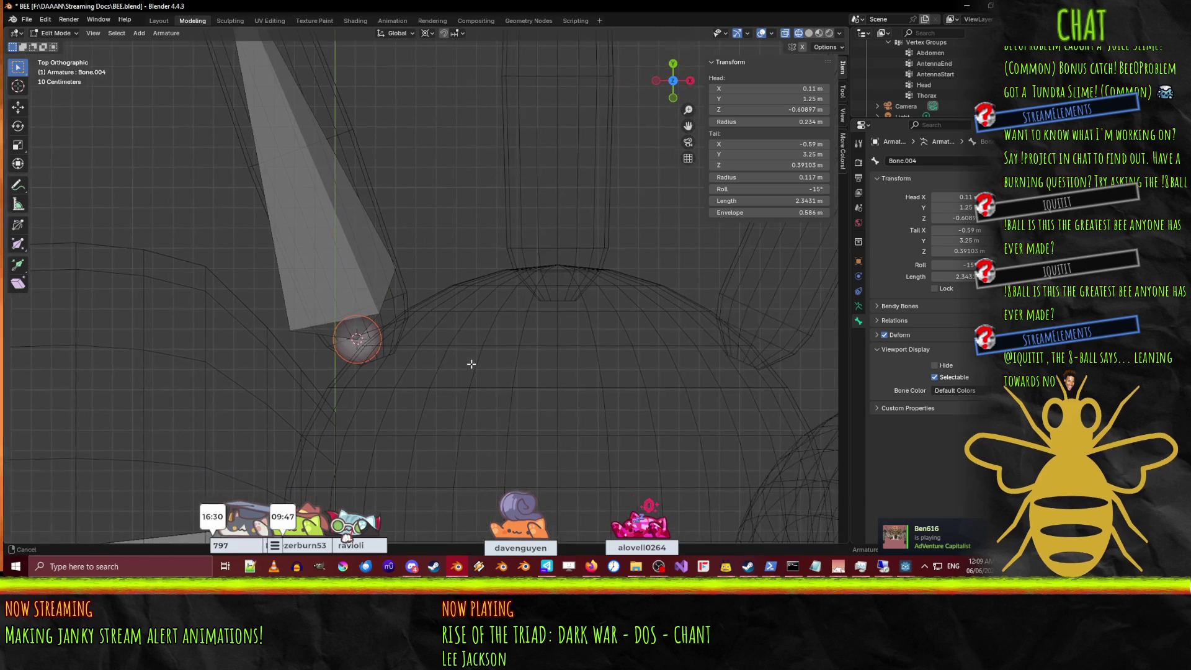
{"action": "key", "text": "g"}
{"action": "left_click", "coordinate": [478, 357]}
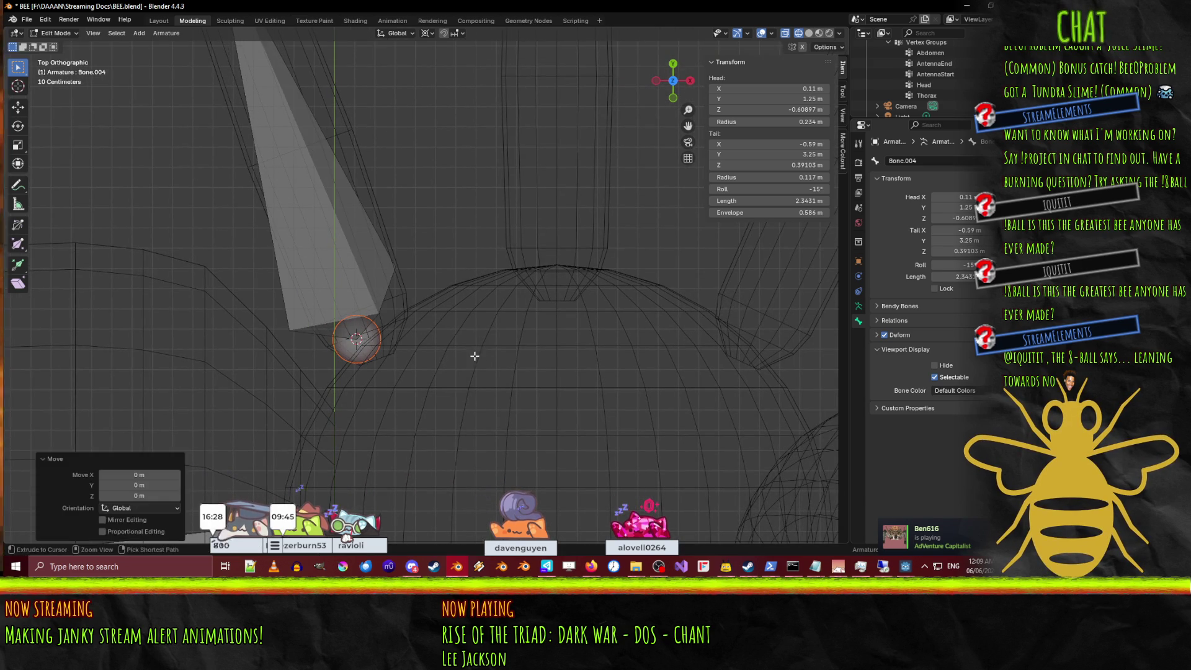
{"action": "scroll", "coordinate": [470, 354], "scroll_direction": "up", "scroll_amount": 3}
{"action": "key", "text": "g"}
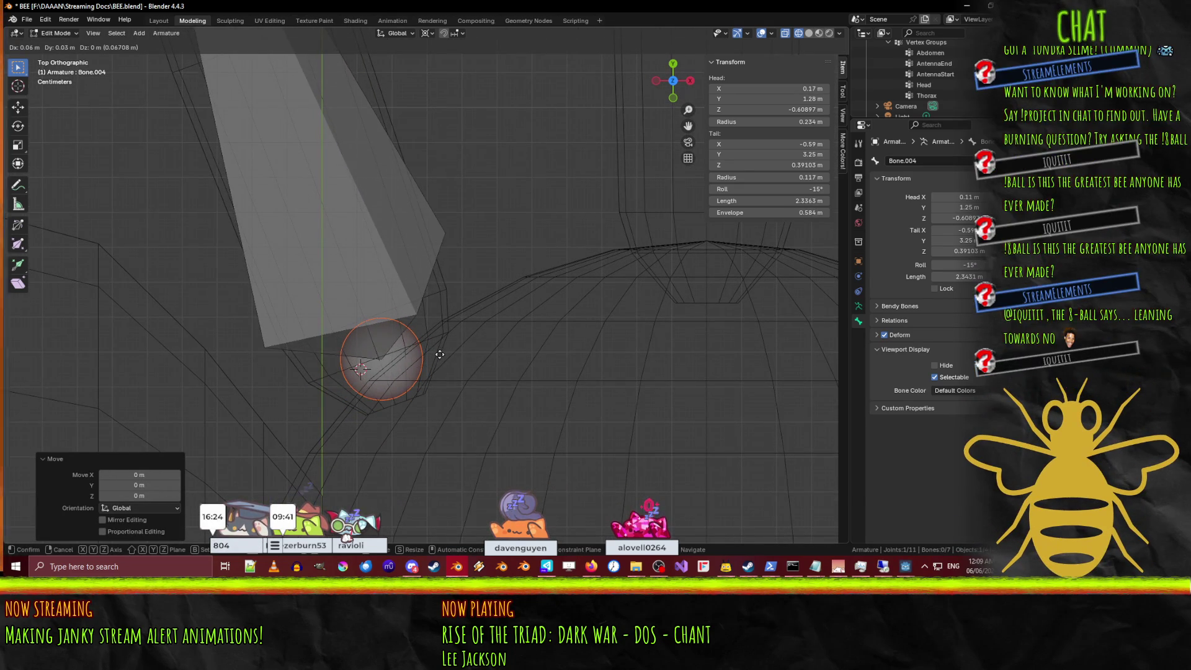
{"action": "left_click", "coordinate": [437, 353]}
{"action": "scroll", "coordinate": [473, 384], "scroll_direction": "down", "scroll_amount": 5}
{"action": "middle_click_drag", "start_coordinate": [473, 384], "coordinate": [219, 368]}
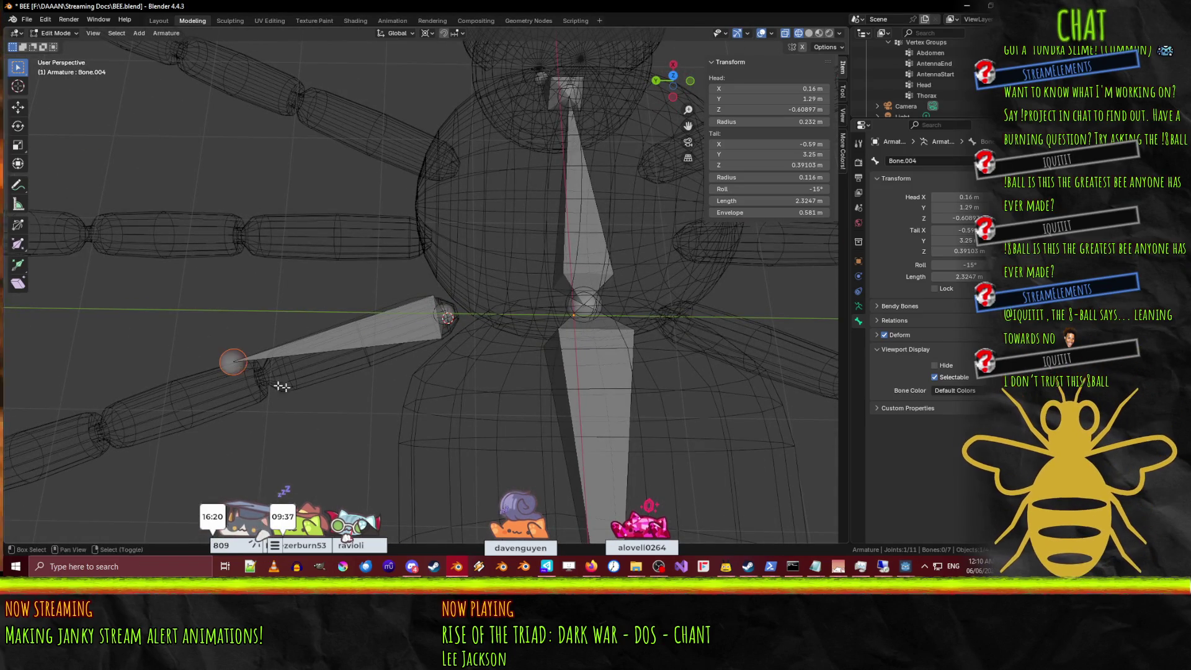
In the front view, lower the bone's tail to the leg's height.
{"action": "key", "text": "KP_1"}
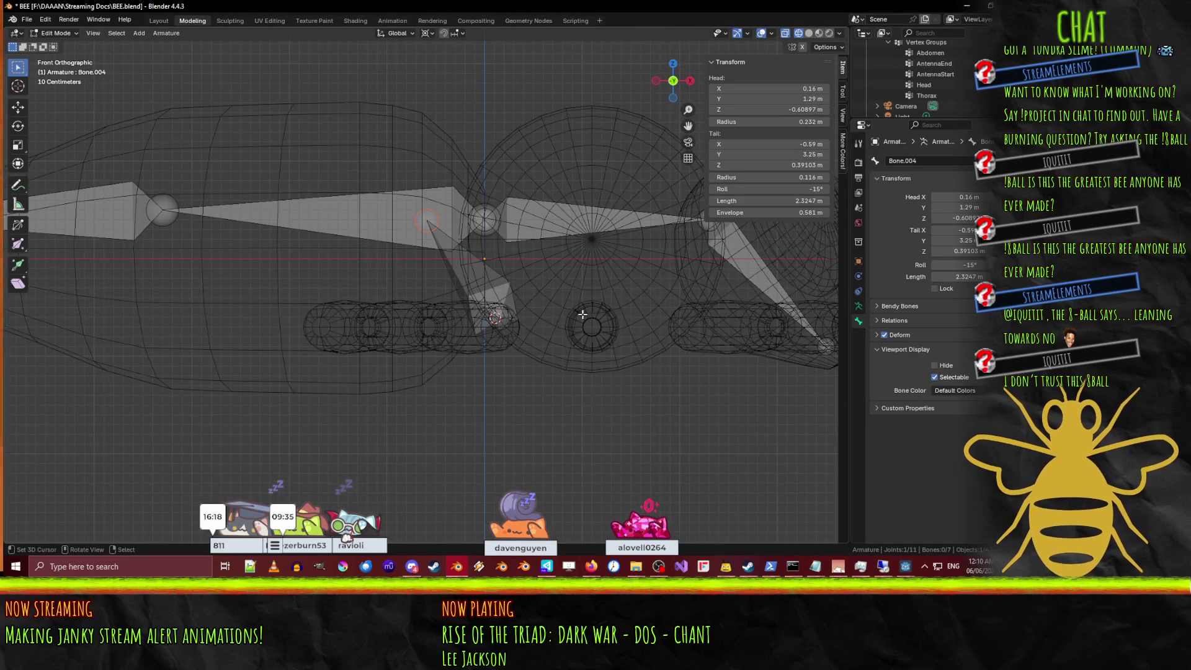
{"action": "scroll", "coordinate": [582, 314], "scroll_direction": "up", "scroll_amount": 3}
{"action": "key", "text": "g"}
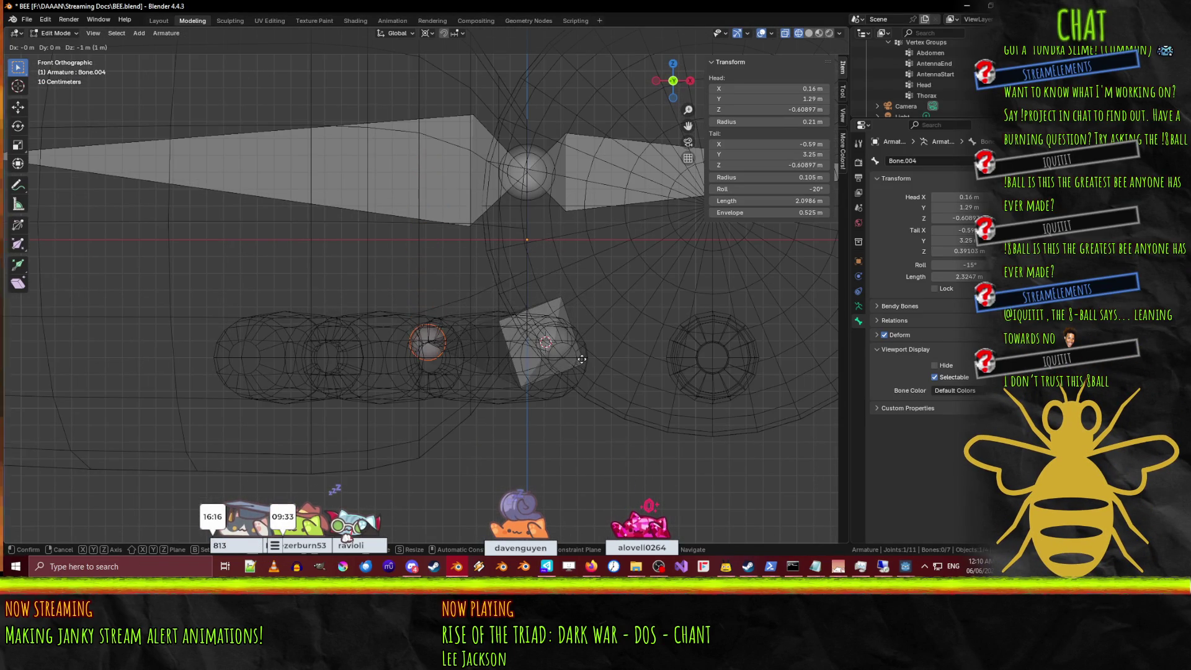
{"action": "left_click", "coordinate": [581, 372]}
{"action": "mouse_move", "coordinate": [582, 372]}
{"action": "middle_mouse_down", "text": "shift"}
{"action": "mouse_move", "coordinate": [518, 278]}
{"action": "mouse_move", "coordinate": [563, 272]}
{"action": "middle_mouse_up", "text": "shift"}
{"action": "scroll", "coordinate": [519, 279], "scroll_direction": "up", "scroll_amount": 2}
From the back view, move the bone's other joint to match the leg's height.
{"action": "left_click", "coordinate": [502, 186]}
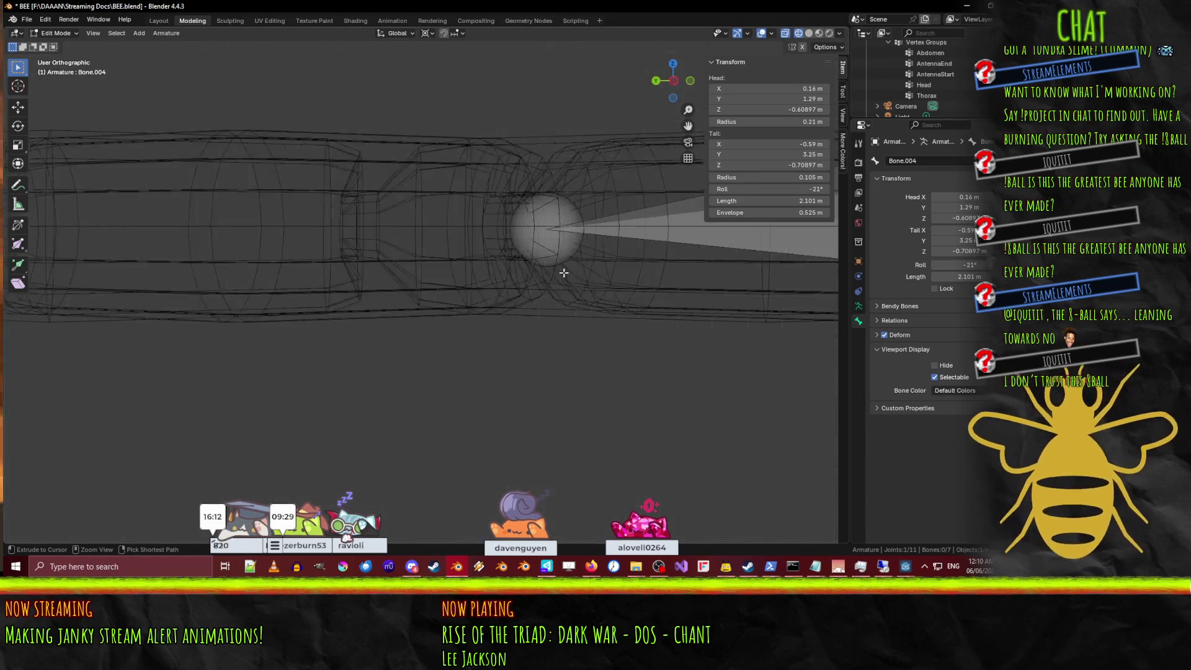
{"action": "key", "text": "ctrl+KP_1"}
{"action": "key", "text": "g"}
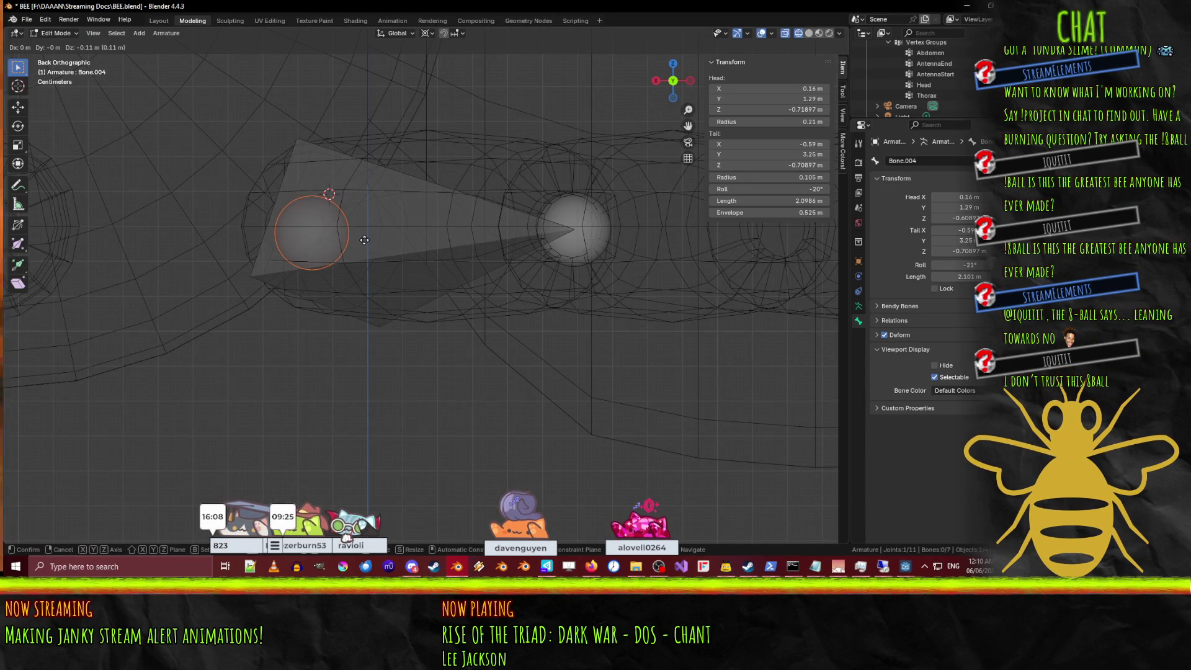
{"action": "left_click", "coordinate": [364, 234]}
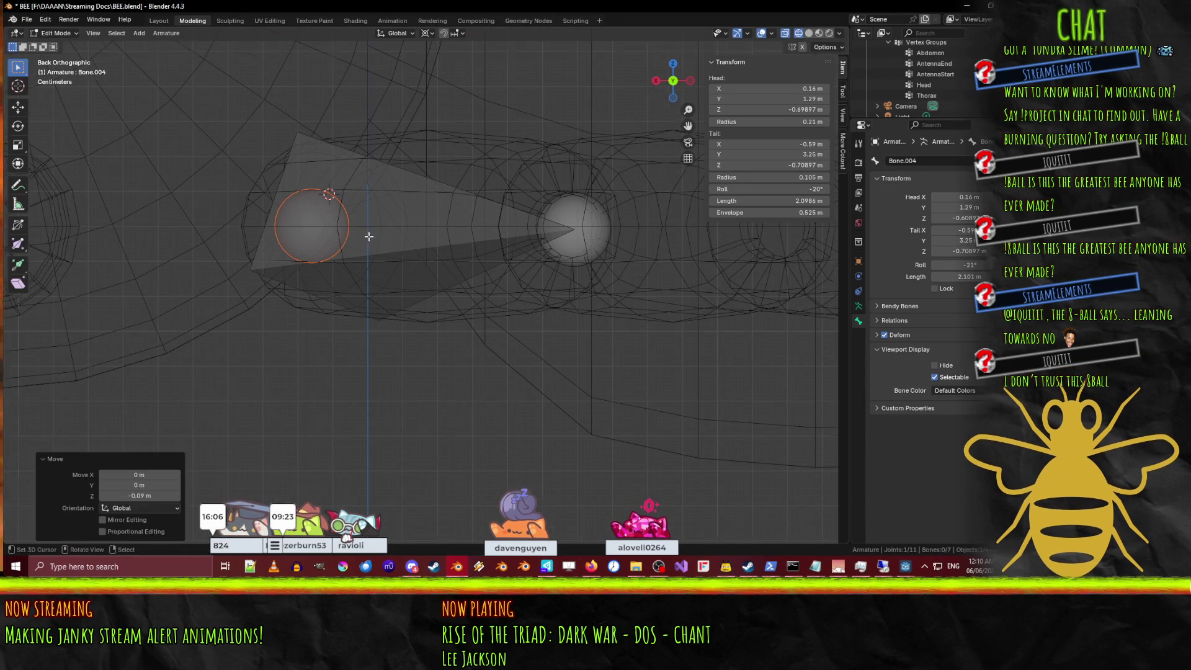
{"action": "scroll", "coordinate": [440, 271], "scroll_direction": "down", "scroll_amount": 5}
Settle the tail joint at the leg's knee and extrude Bone.005 from it.
{"action": "middle_click_drag", "start_coordinate": [454, 281], "coordinate": [420, 257]}
{"action": "scroll", "coordinate": [420, 257], "scroll_direction": "up", "scroll_amount": 8}
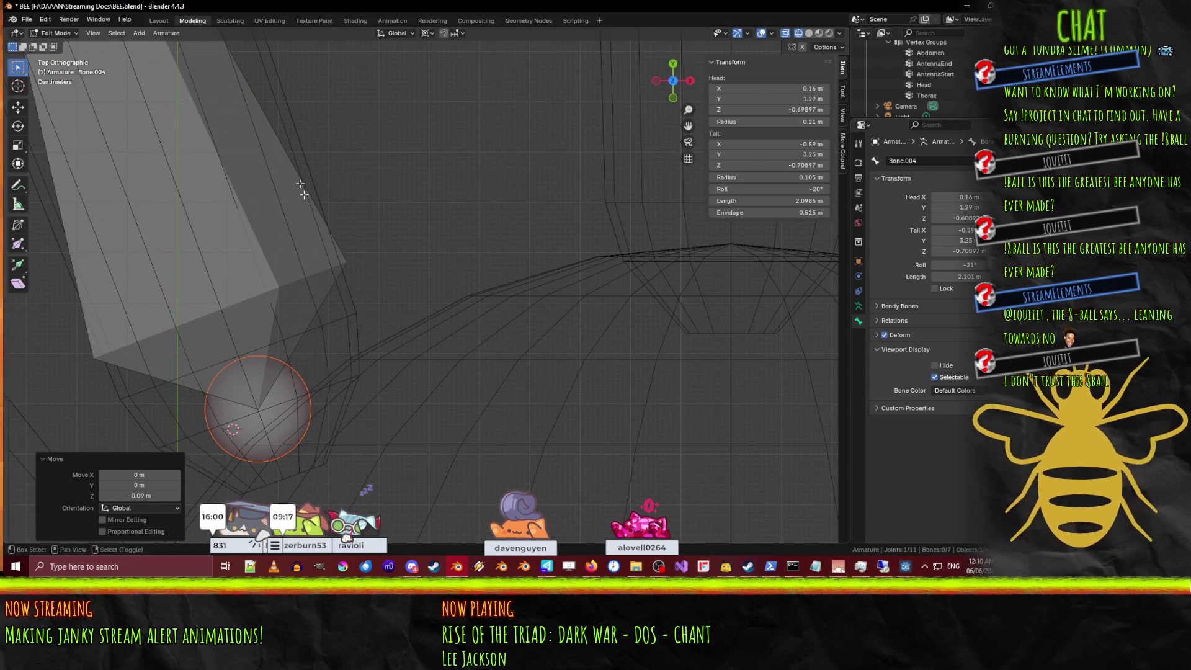
{"action": "middle_click_drag", "start_coordinate": [328, 198], "coordinate": [338, 217], "text": "shift"}
{"action": "scroll", "coordinate": [336, 315], "scroll_direction": "down", "scroll_amount": 4}
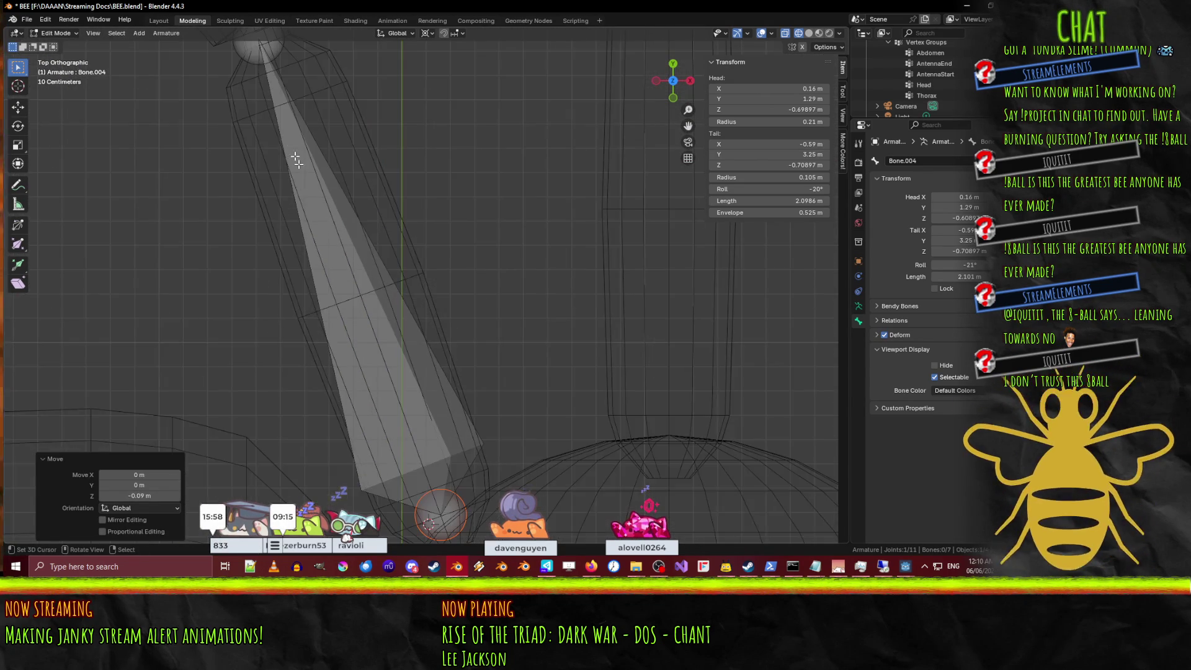
{"action": "middle_click_drag", "start_coordinate": [298, 160], "coordinate": [473, 324], "text": "shift"}
{"action": "left_click", "coordinate": [360, 214]}
{"action": "scroll", "coordinate": [378, 256], "scroll_direction": "up", "scroll_amount": 4}
{"action": "key", "text": "g"}
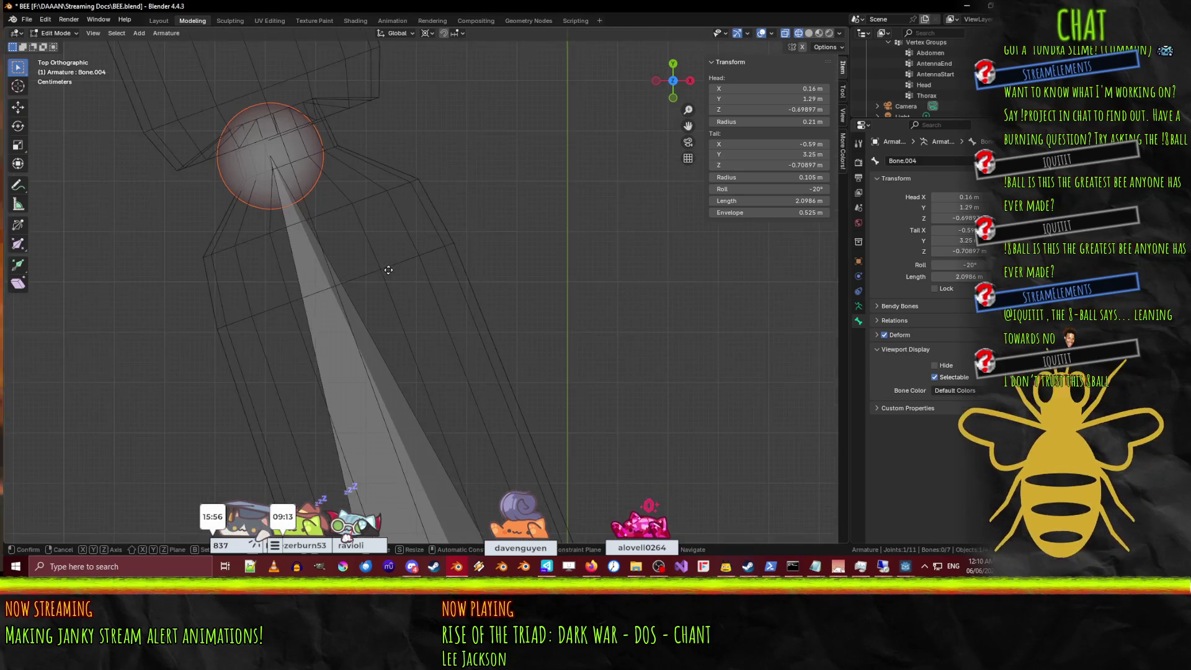
{"action": "left_click", "coordinate": [407, 274]}
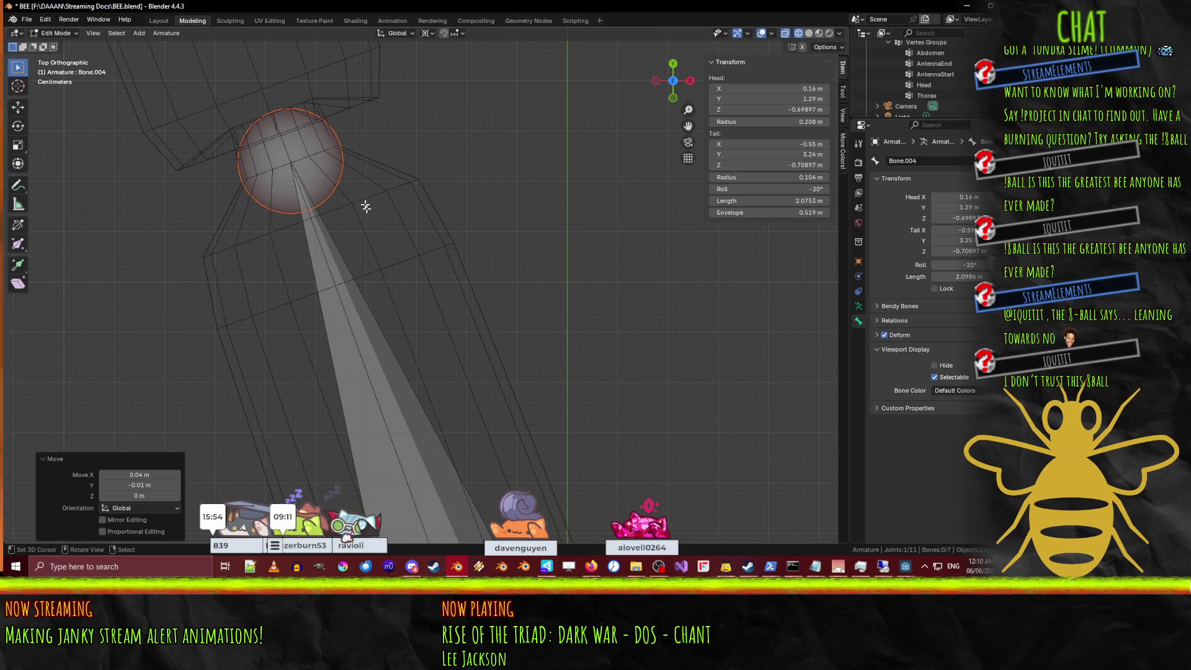
{"action": "key", "text": "g"}
{"action": "left_click", "coordinate": [372, 207]}
{"action": "scroll", "coordinate": [372, 210], "scroll_direction": "down", "scroll_amount": 8}
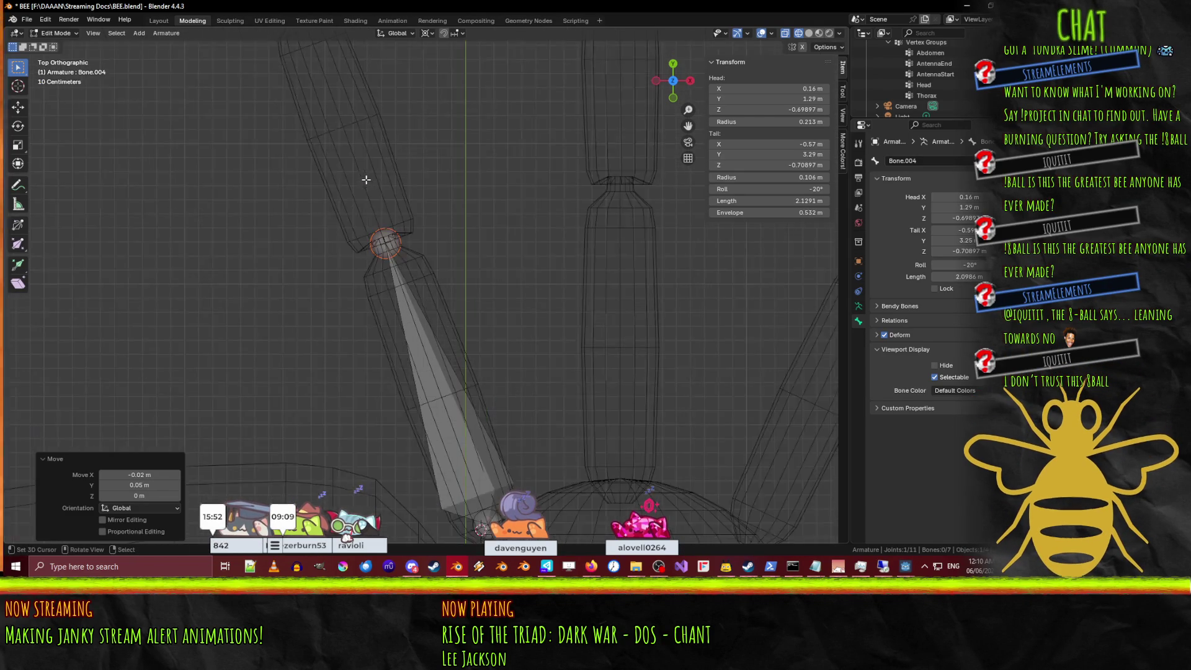
{"action": "scroll", "coordinate": [465, 265], "scroll_direction": "up", "scroll_amount": 5}
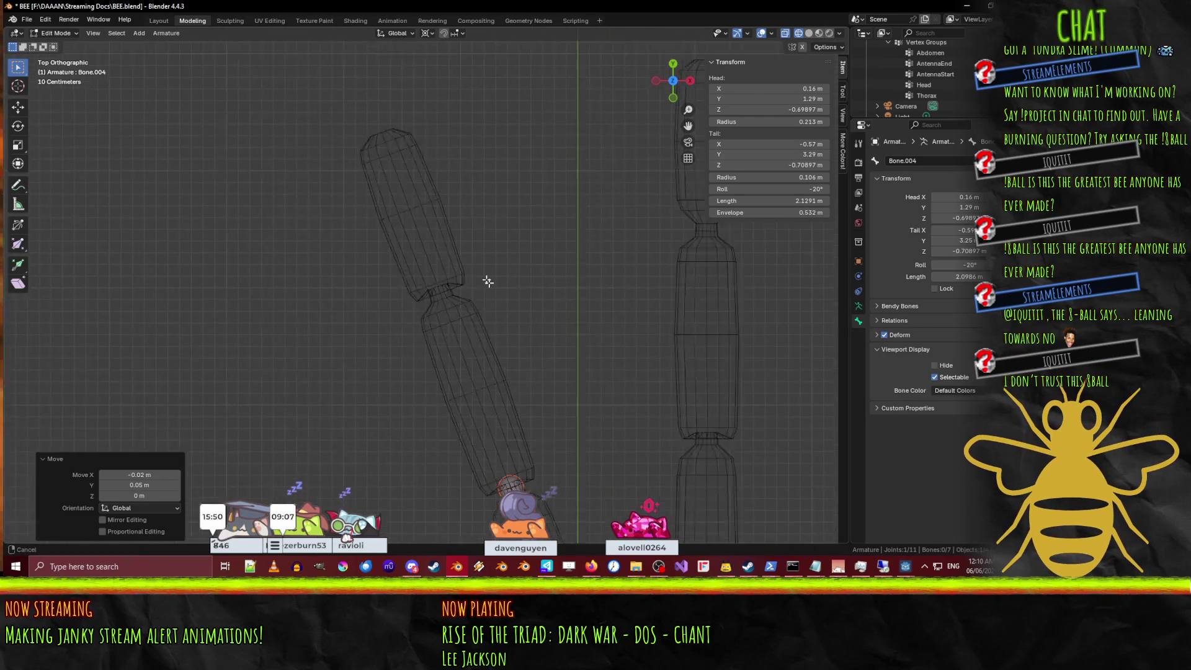
{"action": "key", "text": "e"}
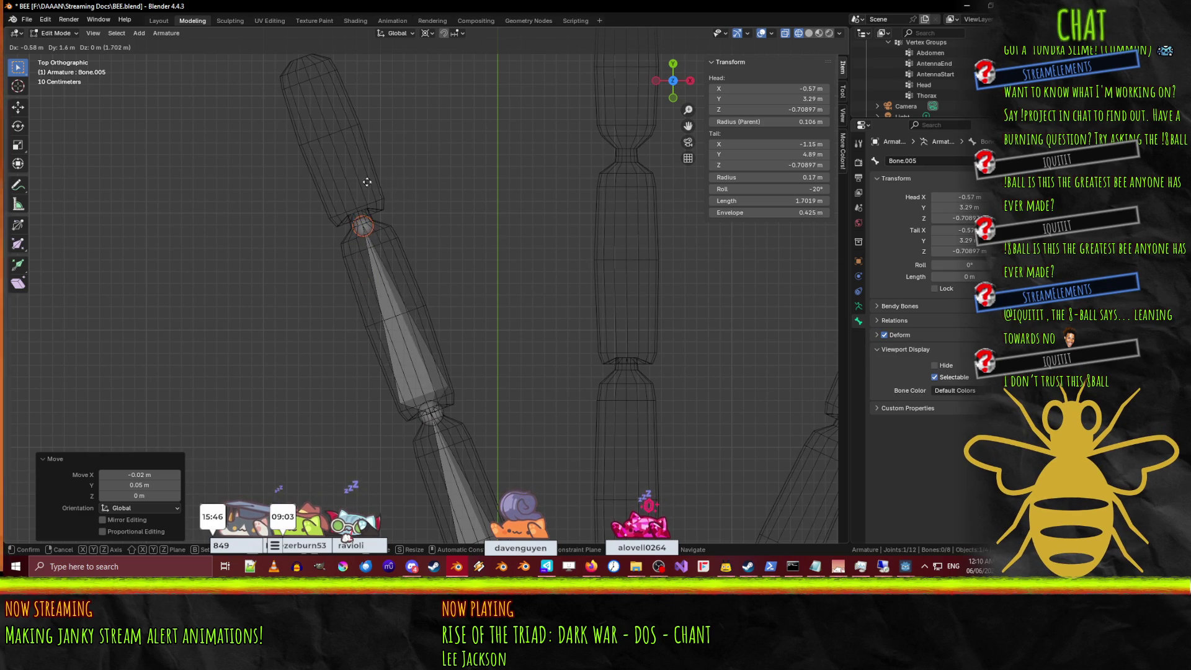
Lay Bone.005 along the next leg segment and extrude Bone.006 to the leg tip.
{"action": "left_click", "coordinate": [397, 192]}
{"action": "middle_click_drag", "start_coordinate": [392, 247], "coordinate": [453, 362], "text": "shift"}
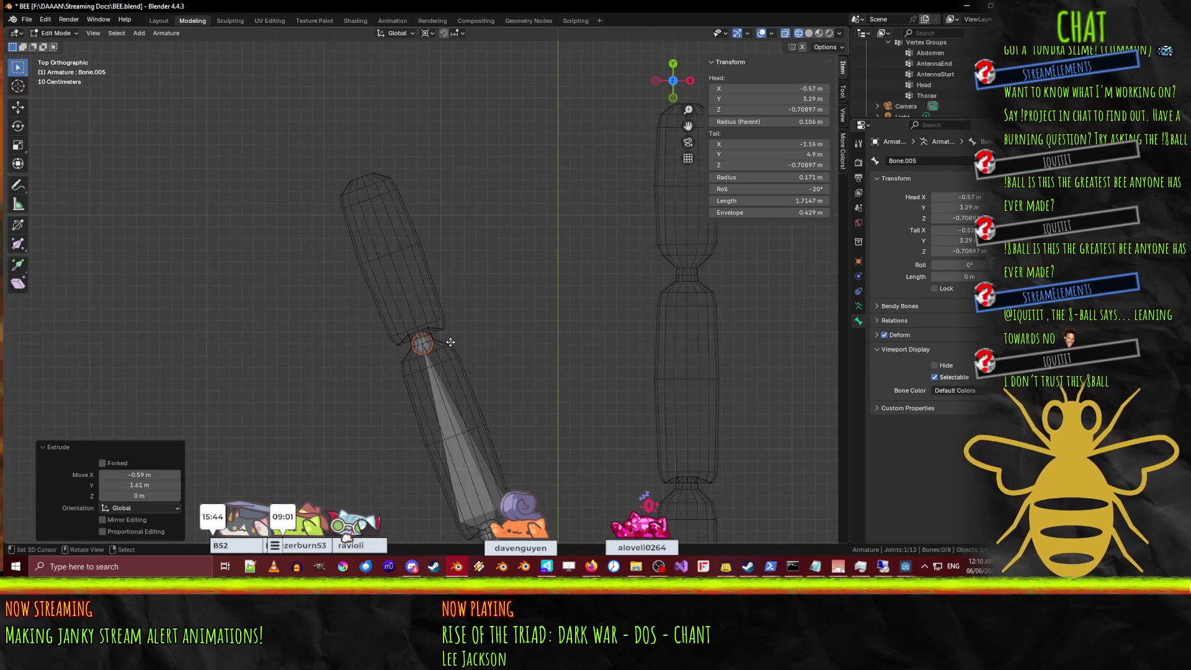
{"action": "key", "text": "e"}
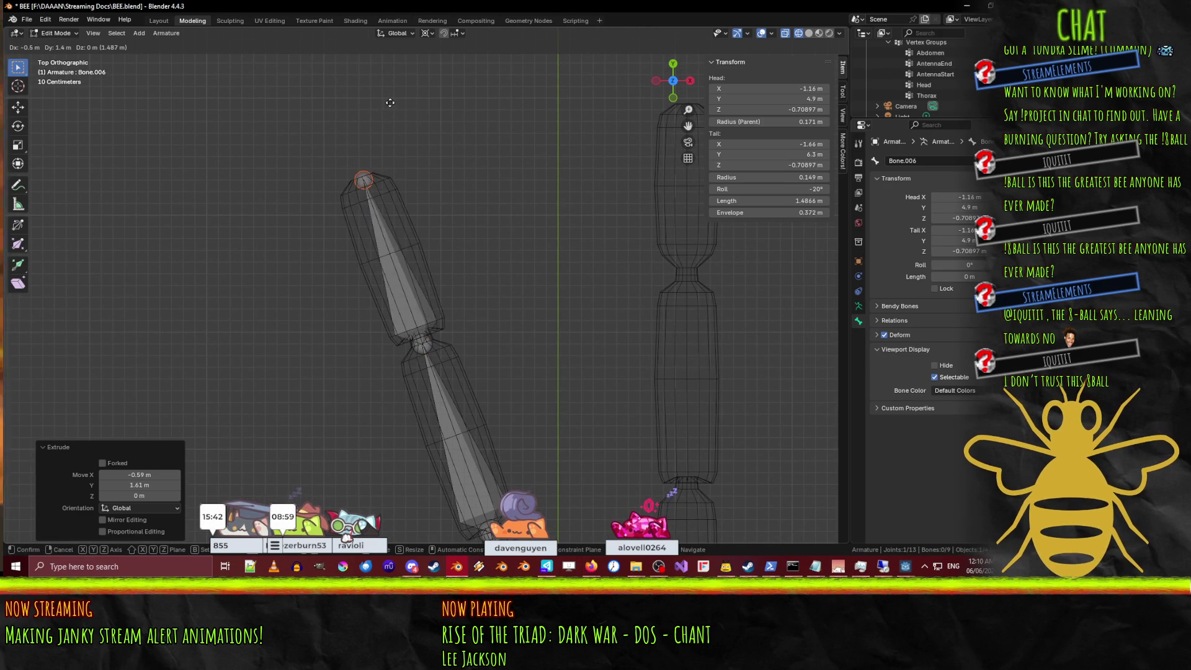
{"action": "left_click", "coordinate": [368, 125]}
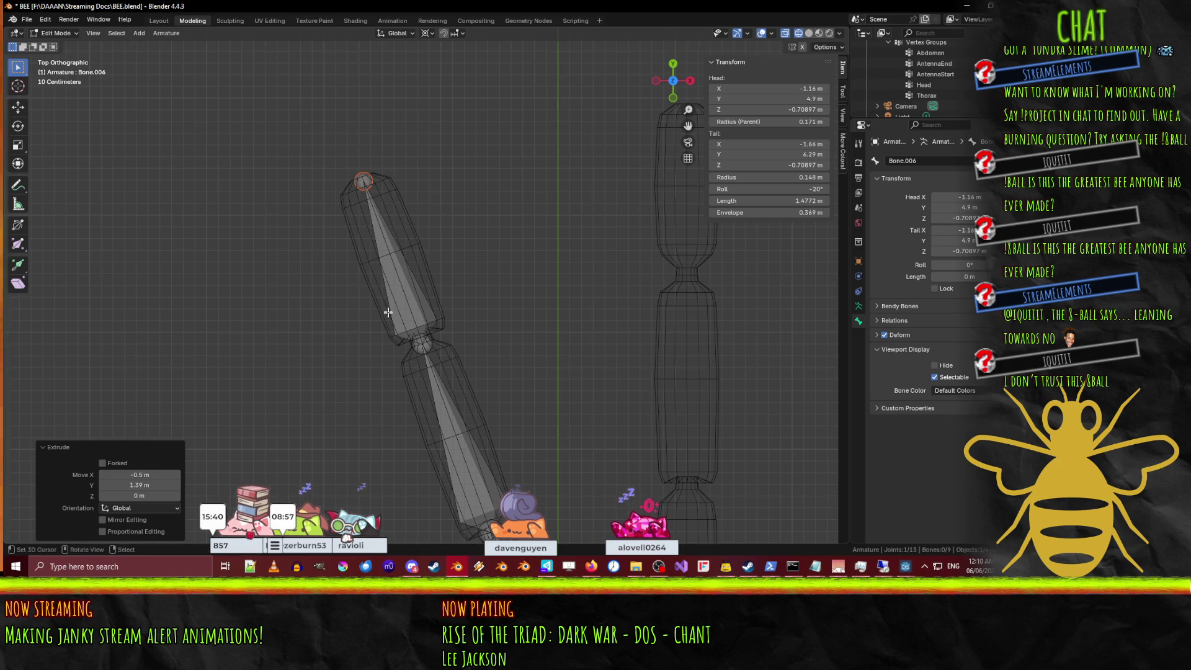
{"action": "scroll", "coordinate": [384, 186], "scroll_direction": "down", "scroll_amount": 3}
{"action": "middle_click_drag", "start_coordinate": [490, 310], "coordinate": [403, 257], "text": "shift"}
{"action": "left_click", "coordinate": [401, 266]}
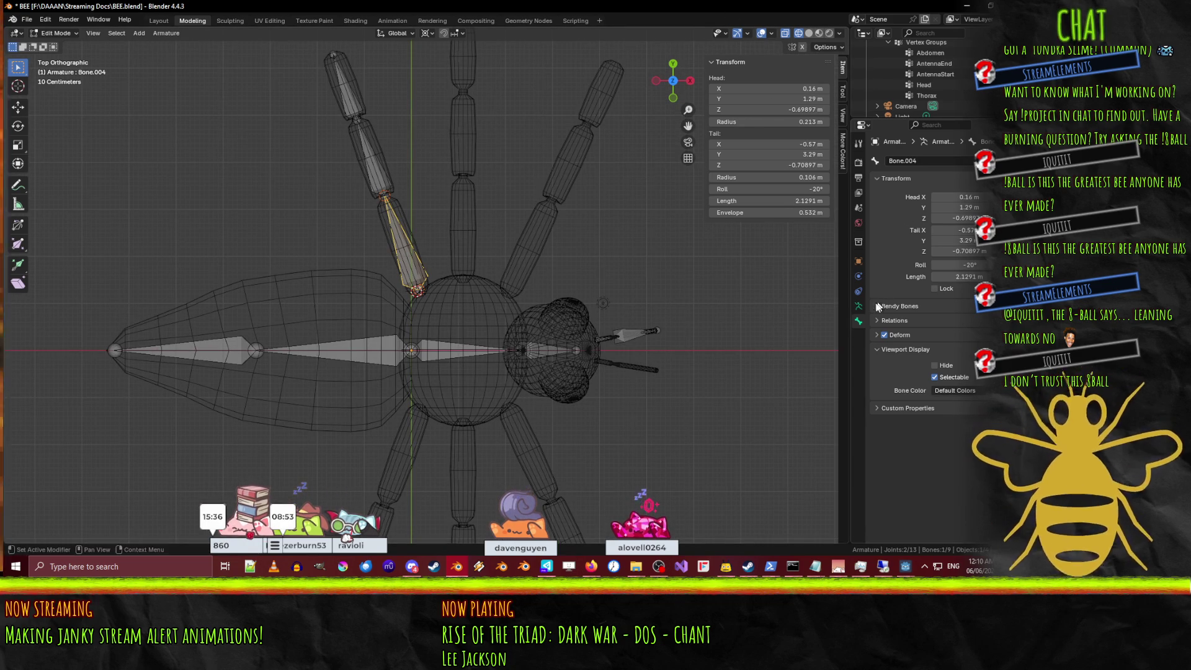
Rename Bone.004, Bone.005 and Bone.006 to LRLeg1, LRLeg2 and LRLeg3.
{"action": "left_click", "coordinate": [859, 323]}
{"action": "type", "text": "LRLeg1"}
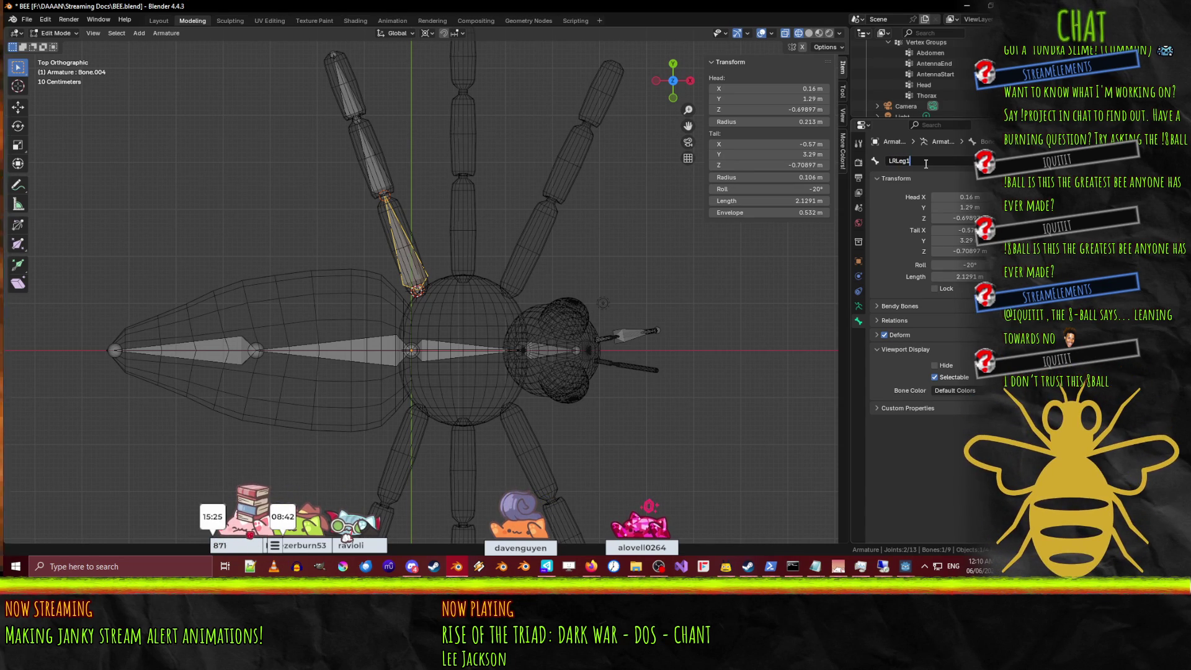
{"action": "key", "text": "Return"}
{"action": "left_click", "coordinate": [375, 172]}
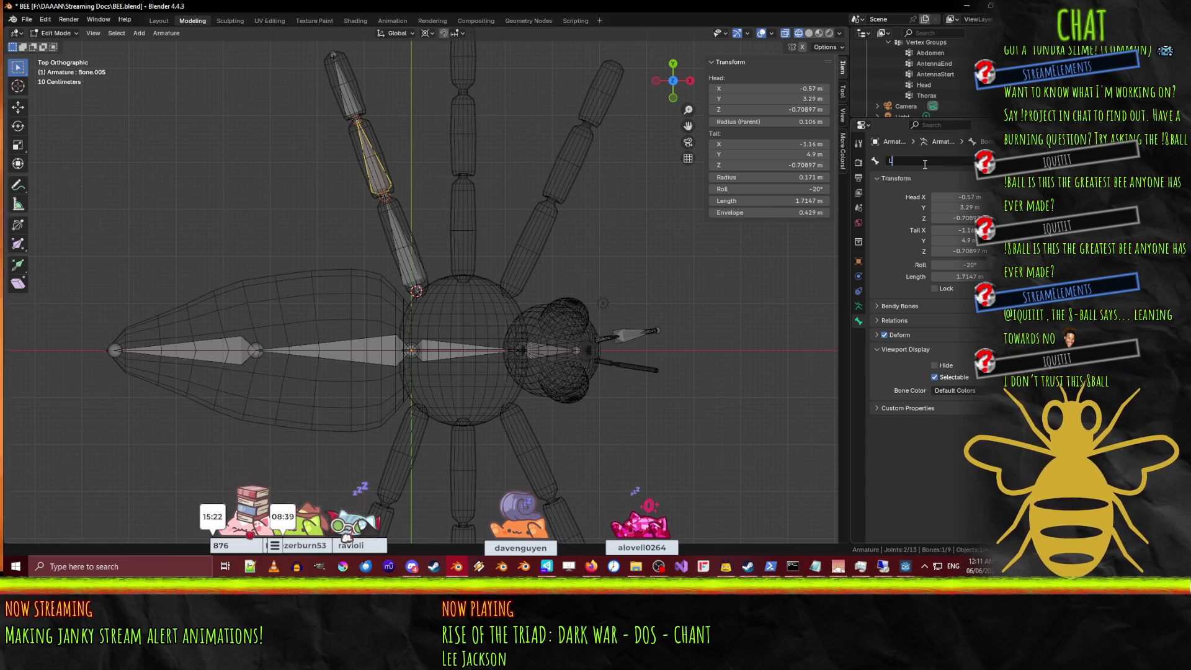
{"action": "type", "text": "eg2"}
{"action": "key", "text": "Return"}
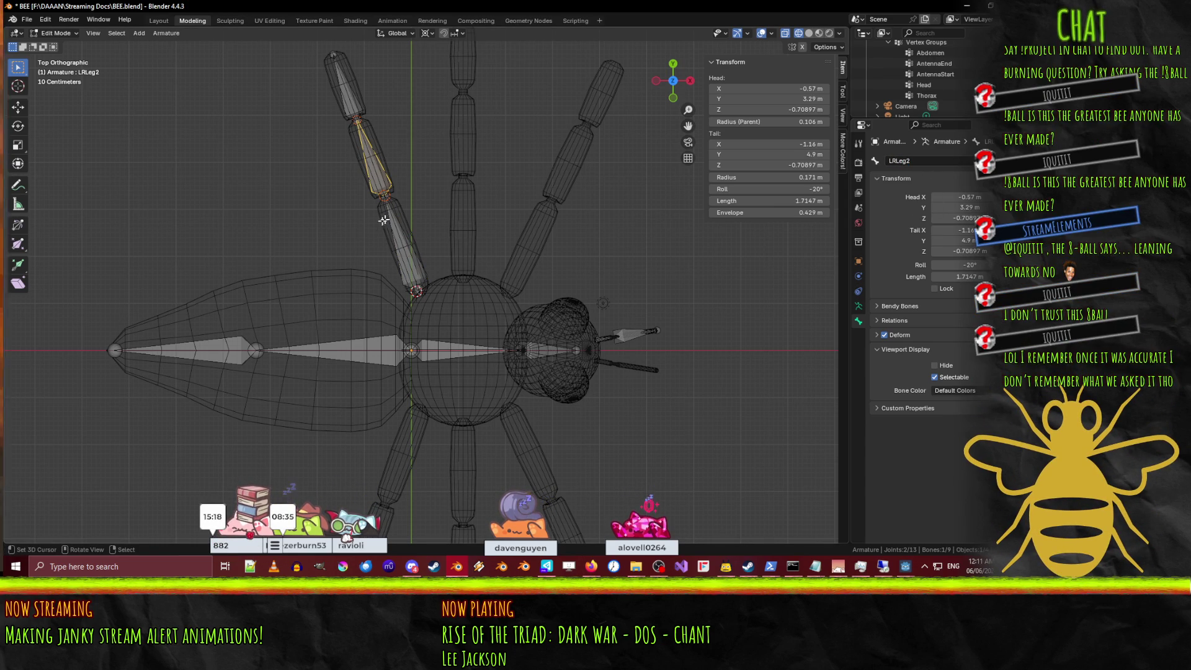
{"action": "left_click", "coordinate": [354, 108]}
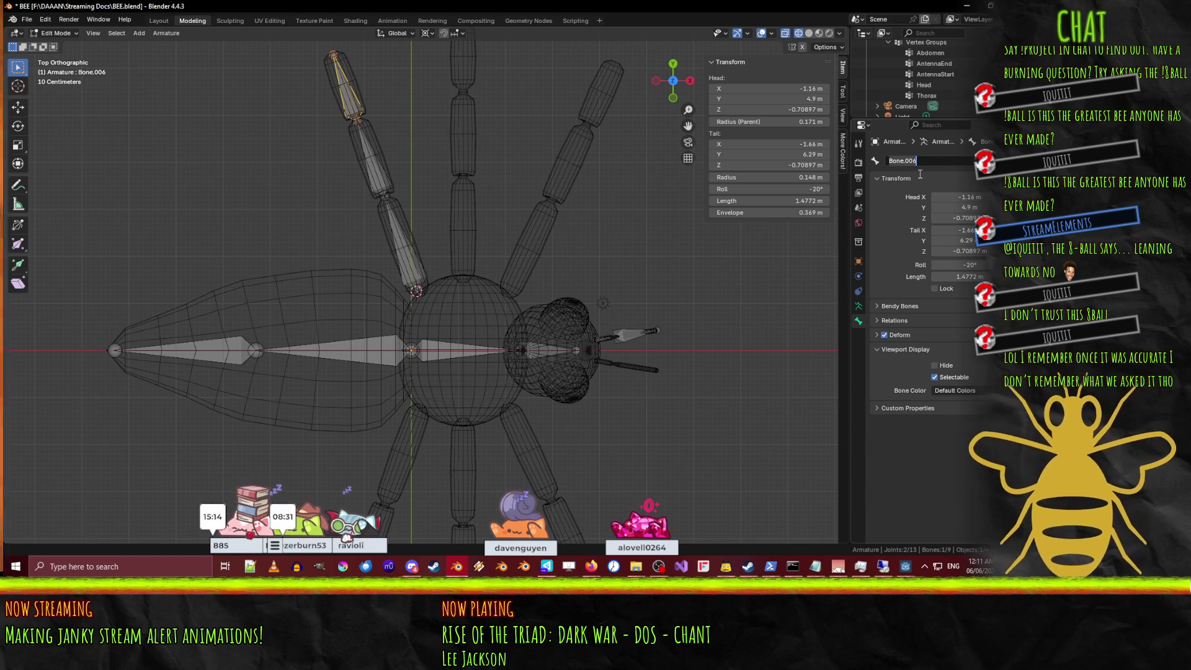
{"action": "type", "text": "LRLeg3"}
{"action": "key", "text": "Return"}
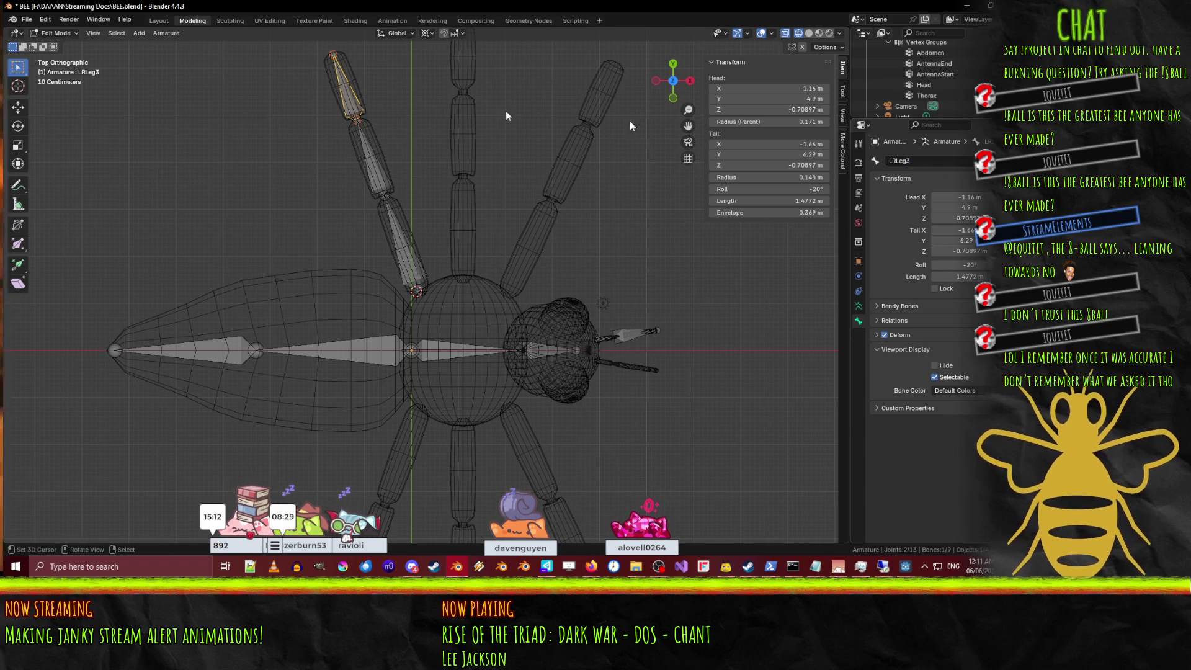
{"action": "left_click", "coordinate": [400, 246]}
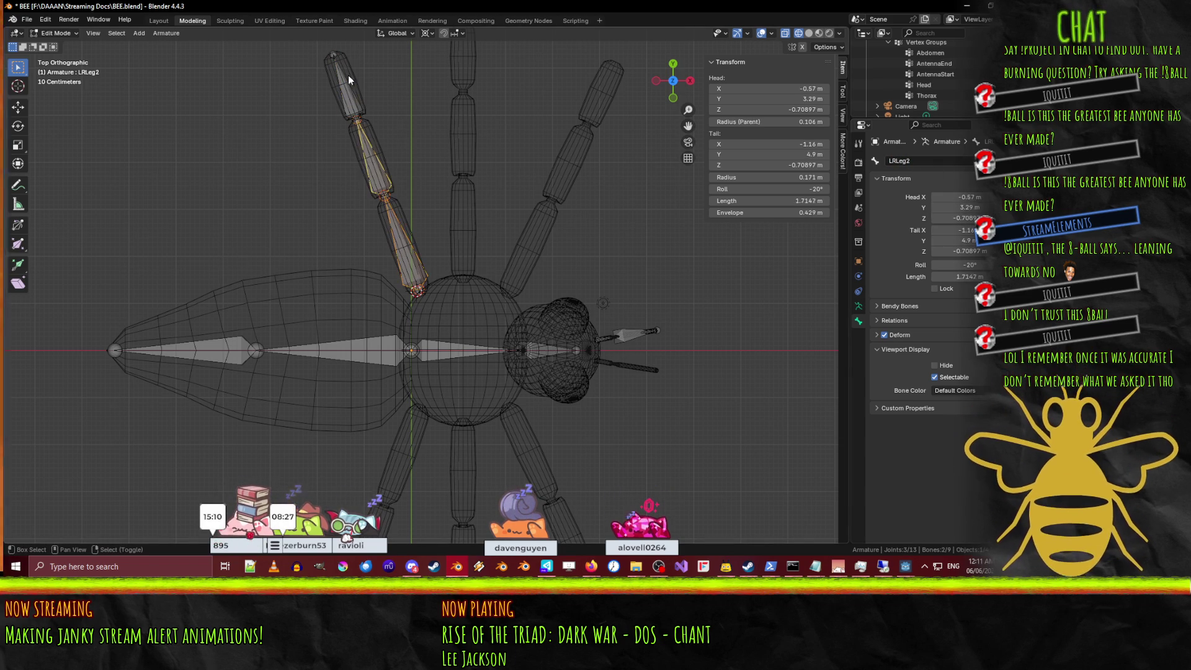
Duplicate the LRLeg chain, rotate the copy 20° and move it over the upright leg.
{"action": "key", "text": "shift+d"}
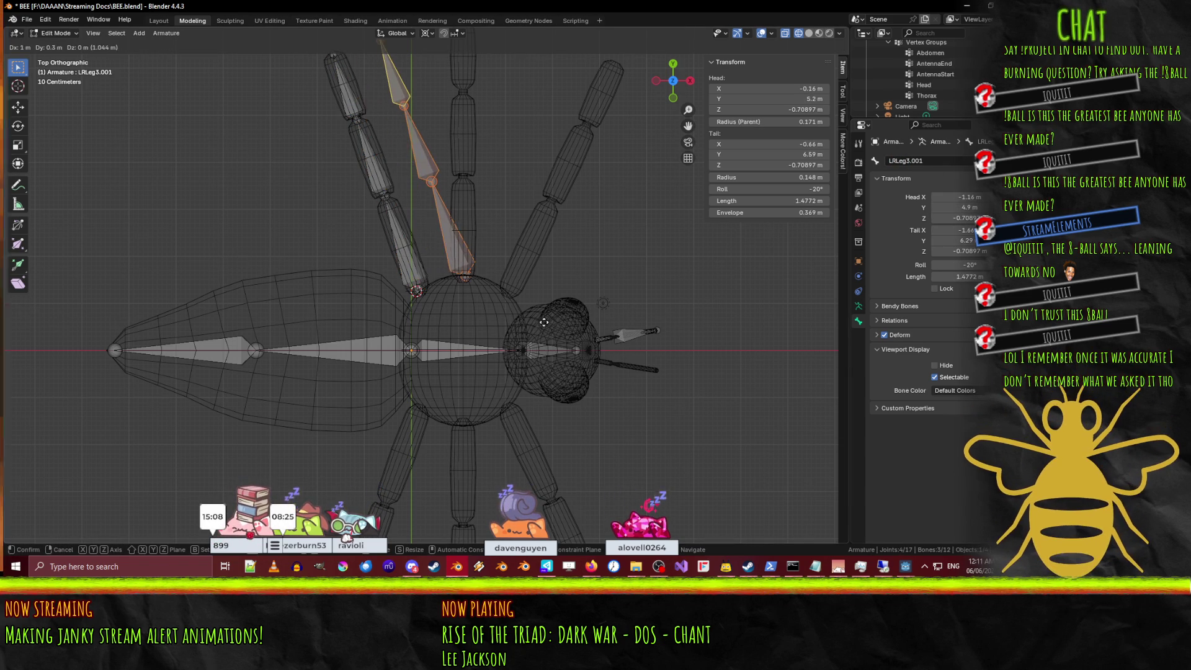
{"action": "key", "text": "Escape"}
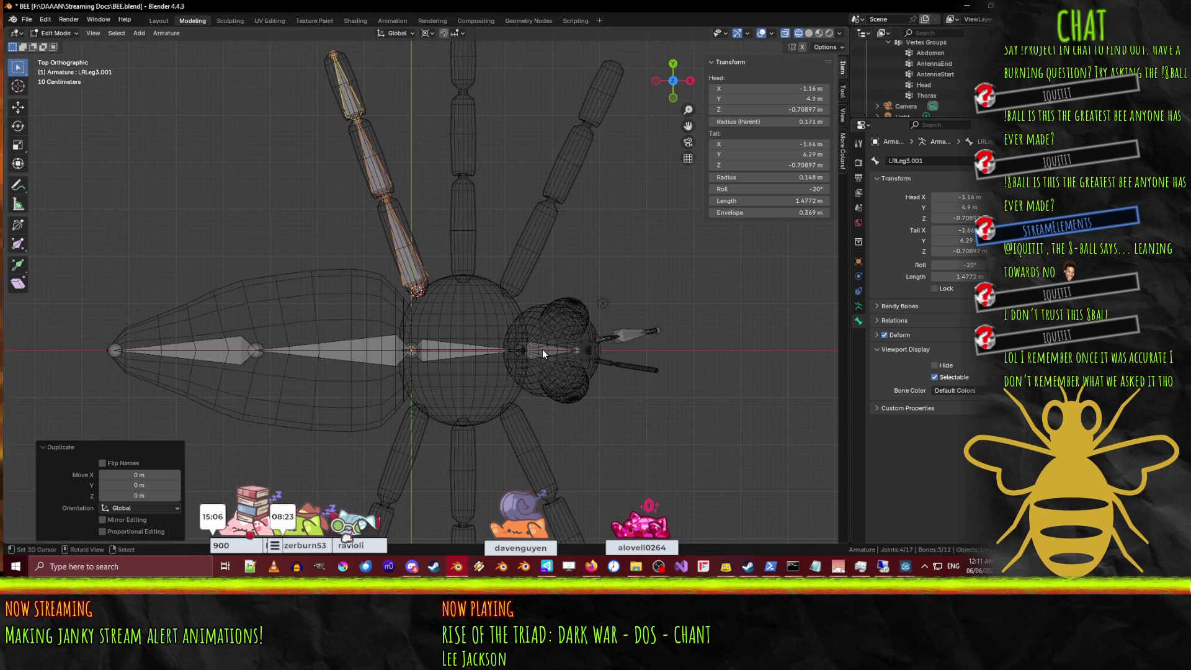
{"action": "key", "text": "r"}
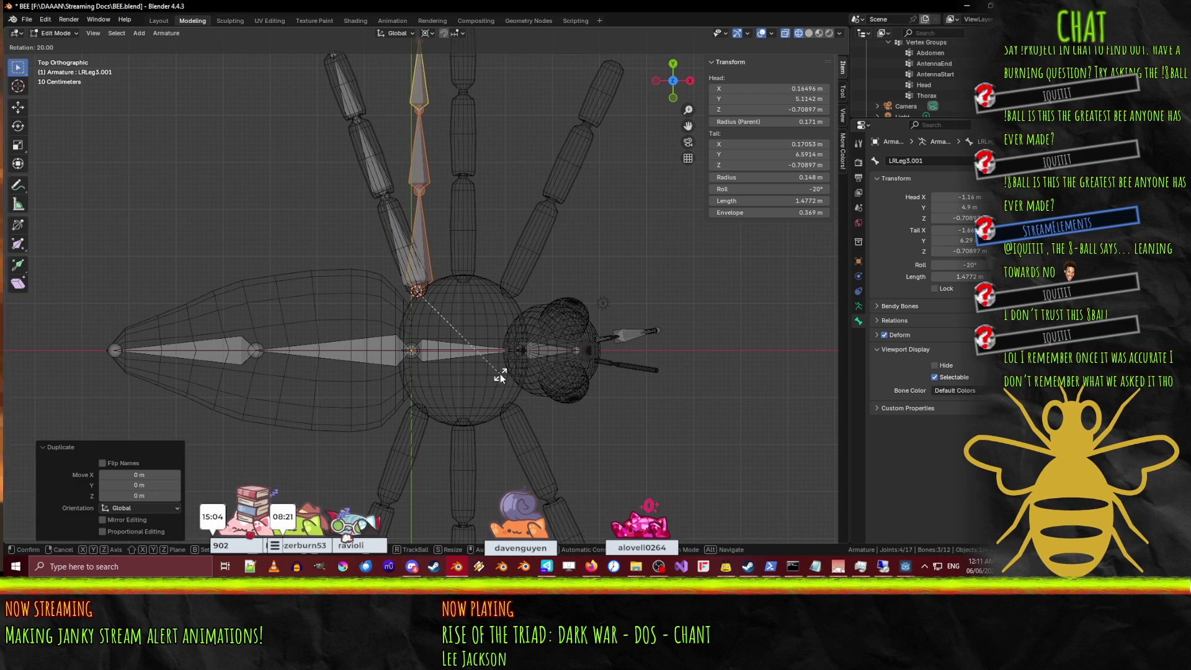
{"action": "left_click", "coordinate": [499, 374]}
{"action": "key", "text": "g"}
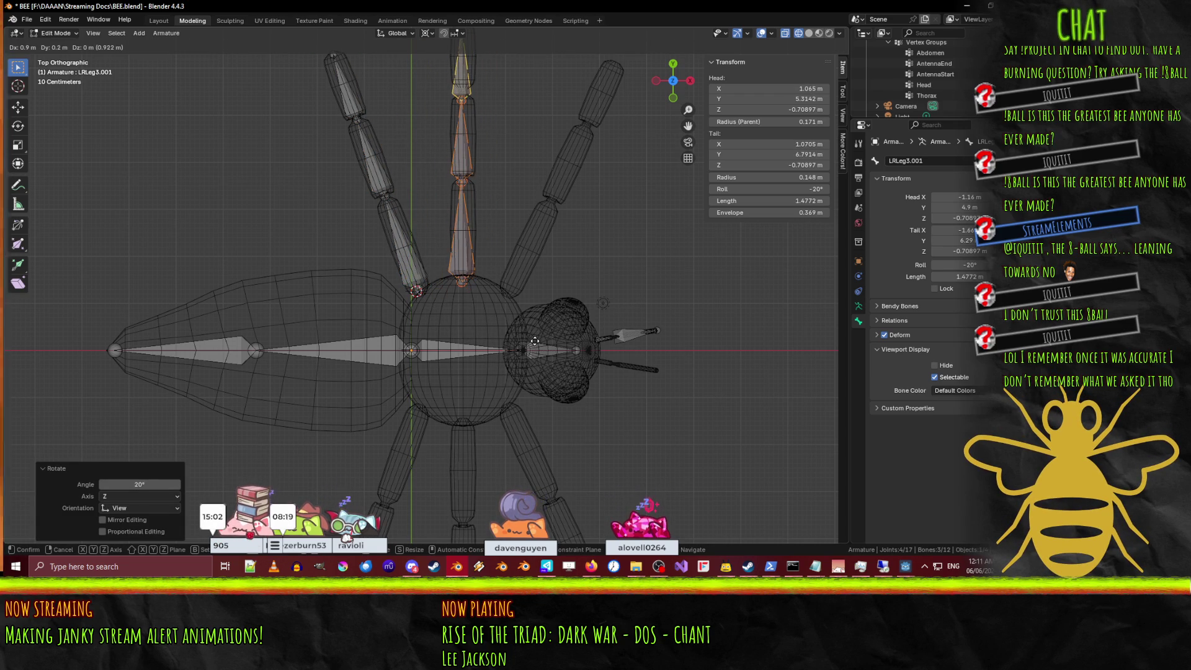
{"action": "left_click", "coordinate": [534, 339]}
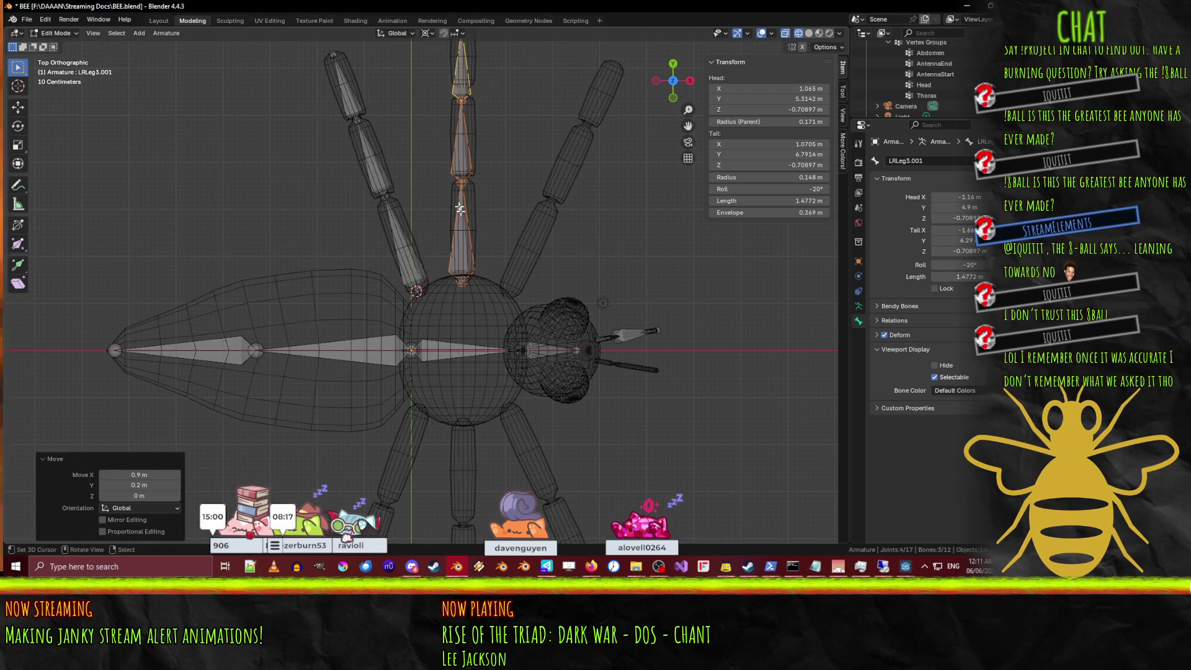
Nudge the copied chain so its base sits on the bee's body.
{"action": "scroll", "coordinate": [460, 209], "scroll_direction": "up", "scroll_amount": 2}
{"action": "scroll", "coordinate": [351, 277], "scroll_direction": "up", "scroll_amount": 2}
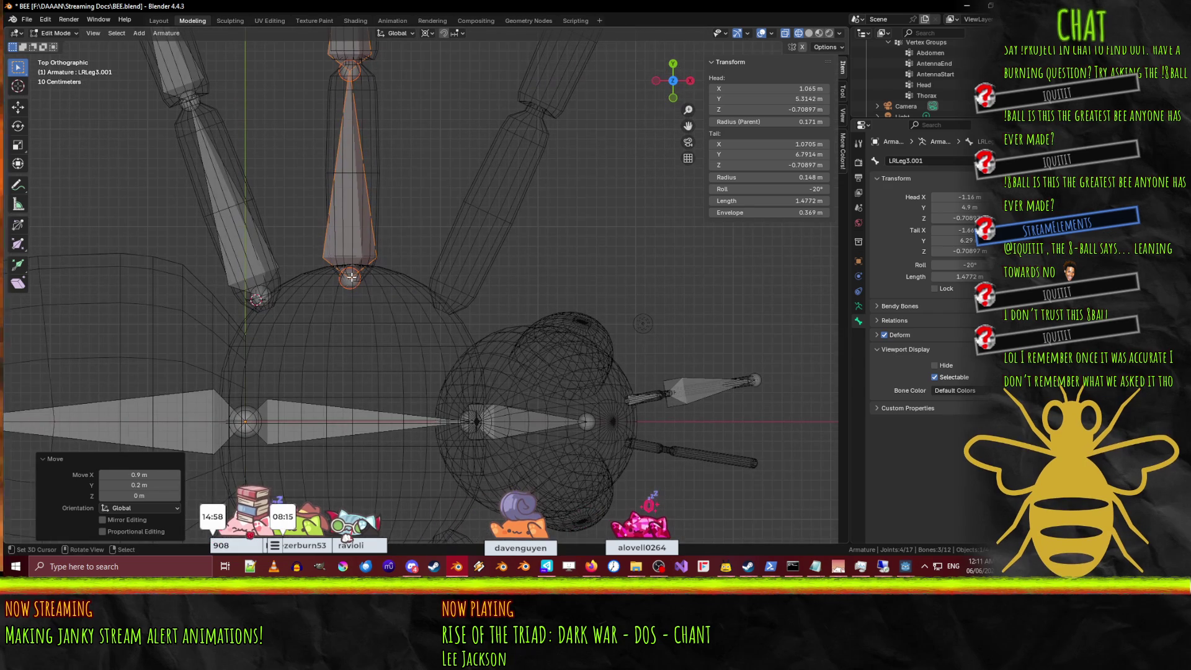
{"action": "key", "text": "r"}
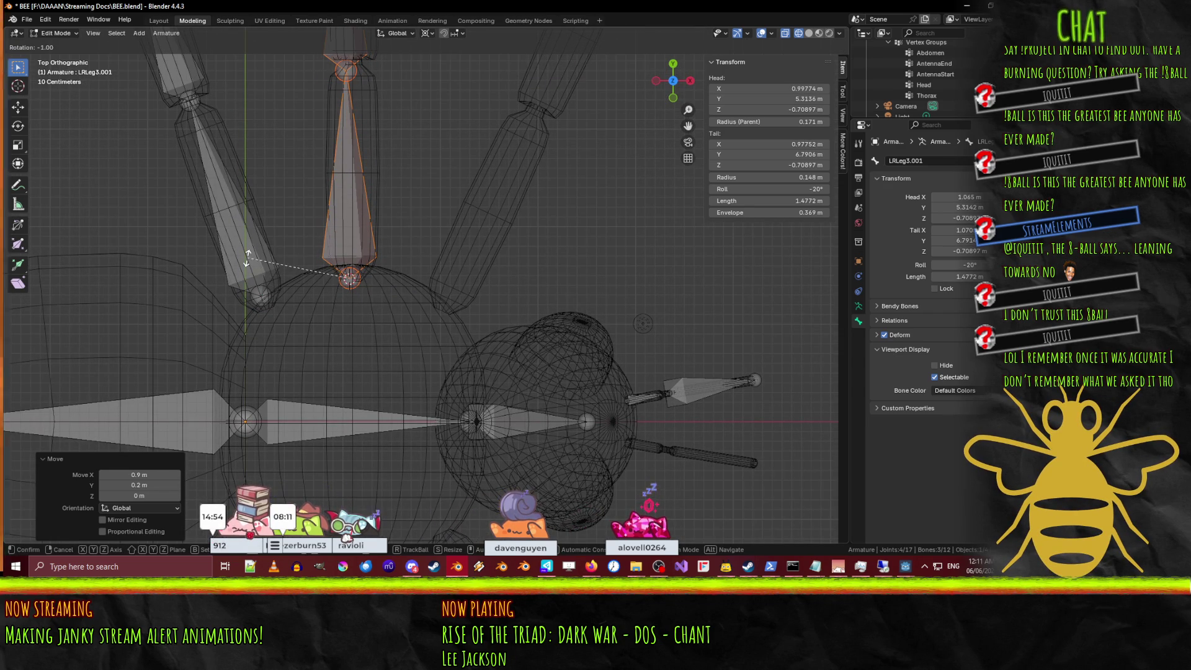
{"action": "left_click", "coordinate": [249, 173]}
{"action": "key", "text": "g"}
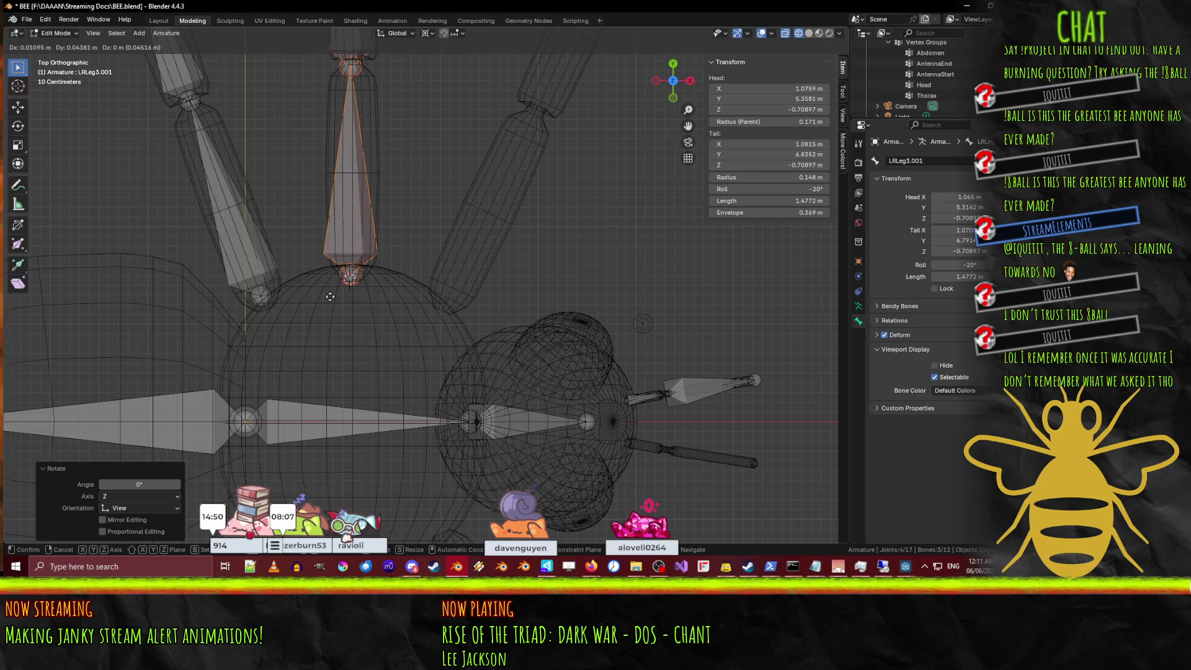
{"action": "left_click", "coordinate": [333, 297]}
Move the copied chain's knee joint onto the upright leg's bend.
{"action": "scroll", "coordinate": [329, 299], "scroll_direction": "up", "scroll_amount": 4}
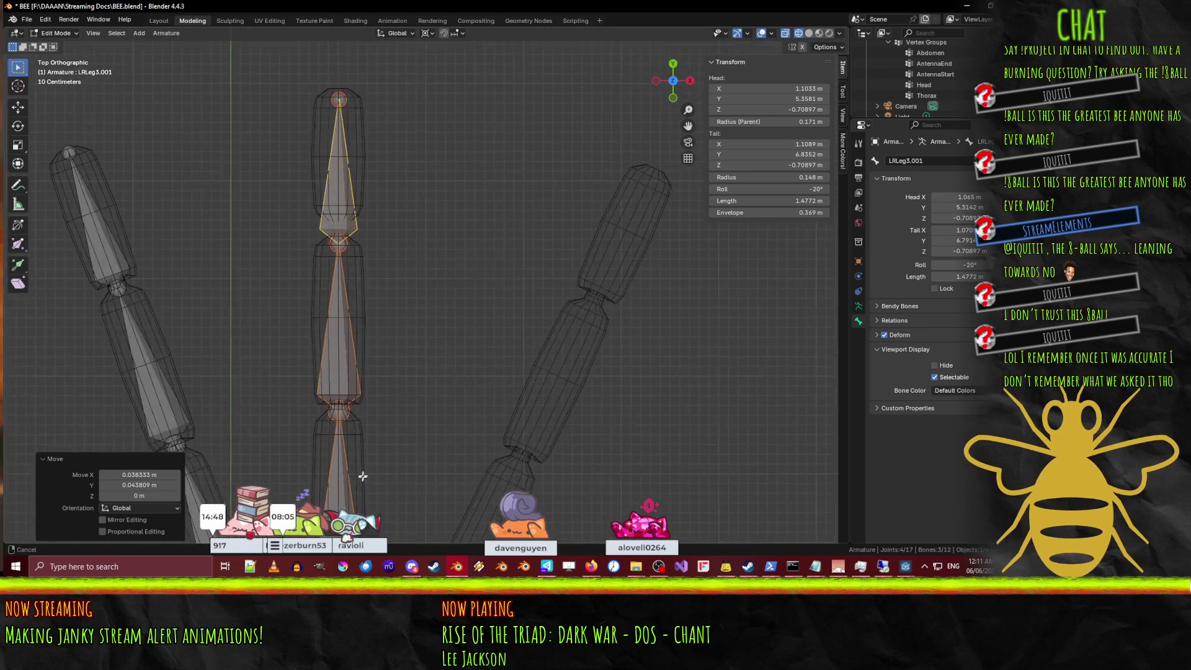
{"action": "scroll", "coordinate": [327, 302], "scroll_direction": "up", "scroll_amount": 2}
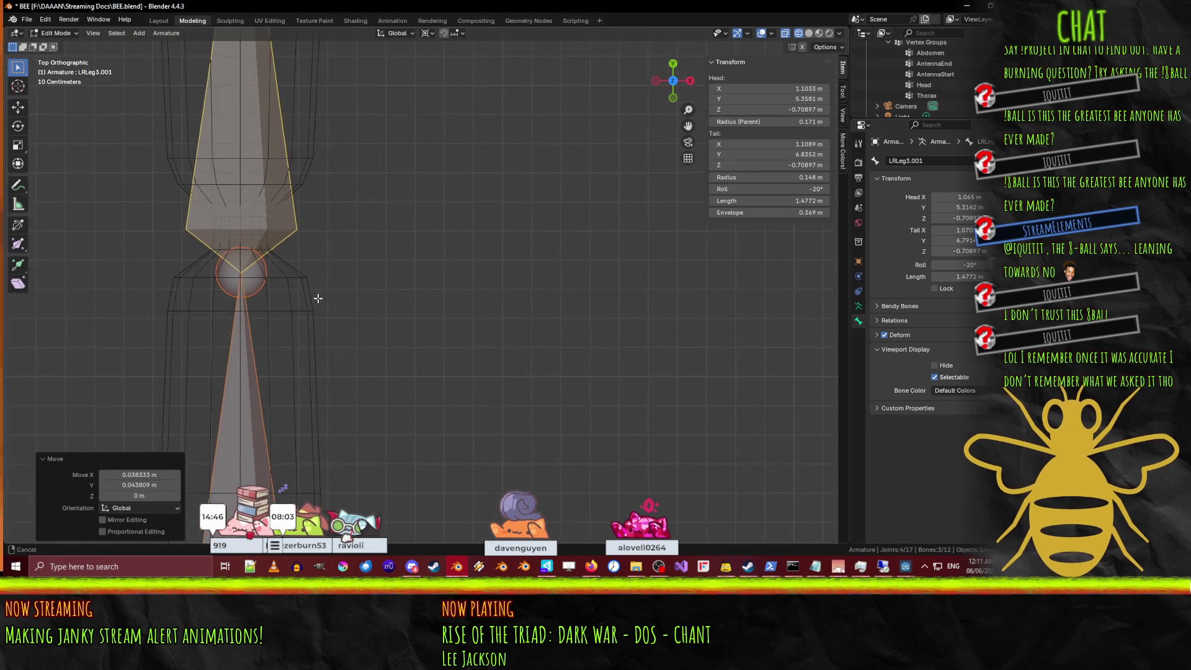
{"action": "scroll", "coordinate": [317, 293], "scroll_direction": "down", "scroll_amount": 4}
{"action": "scroll", "coordinate": [313, 290], "scroll_direction": "up", "scroll_amount": 1}
{"action": "scroll", "coordinate": [313, 289], "scroll_direction": "up", "scroll_amount": 2}
{"action": "left_click", "coordinate": [292, 267]}
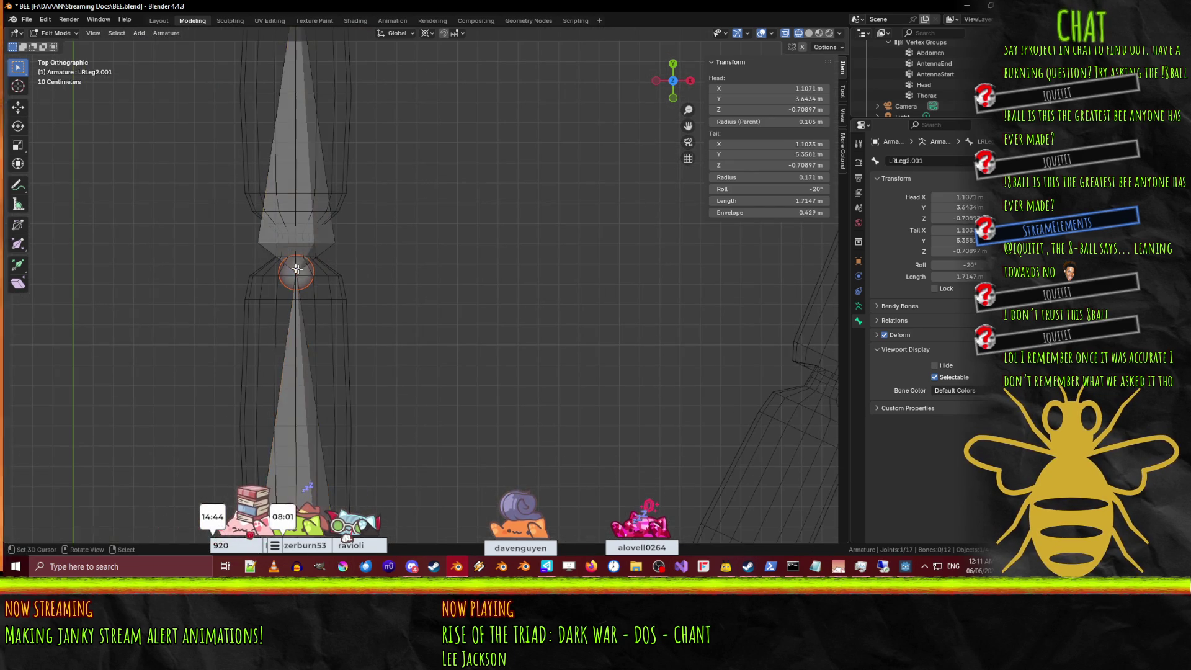
{"action": "key", "text": "g"}
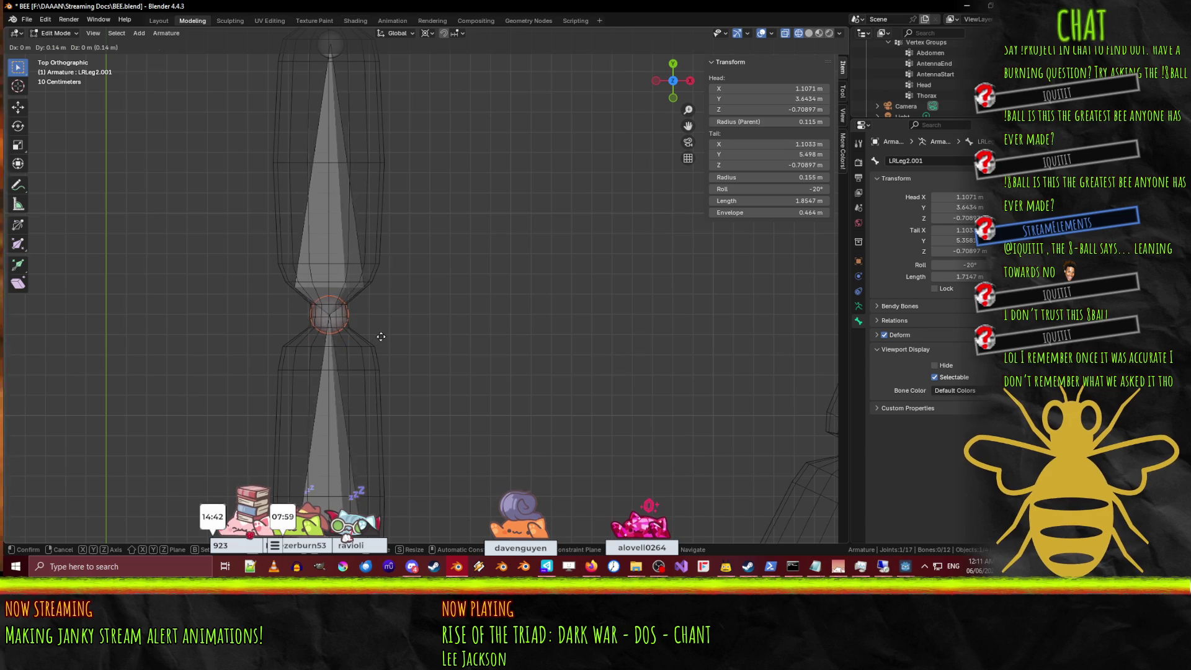
{"action": "left_click", "coordinate": [380, 327]}
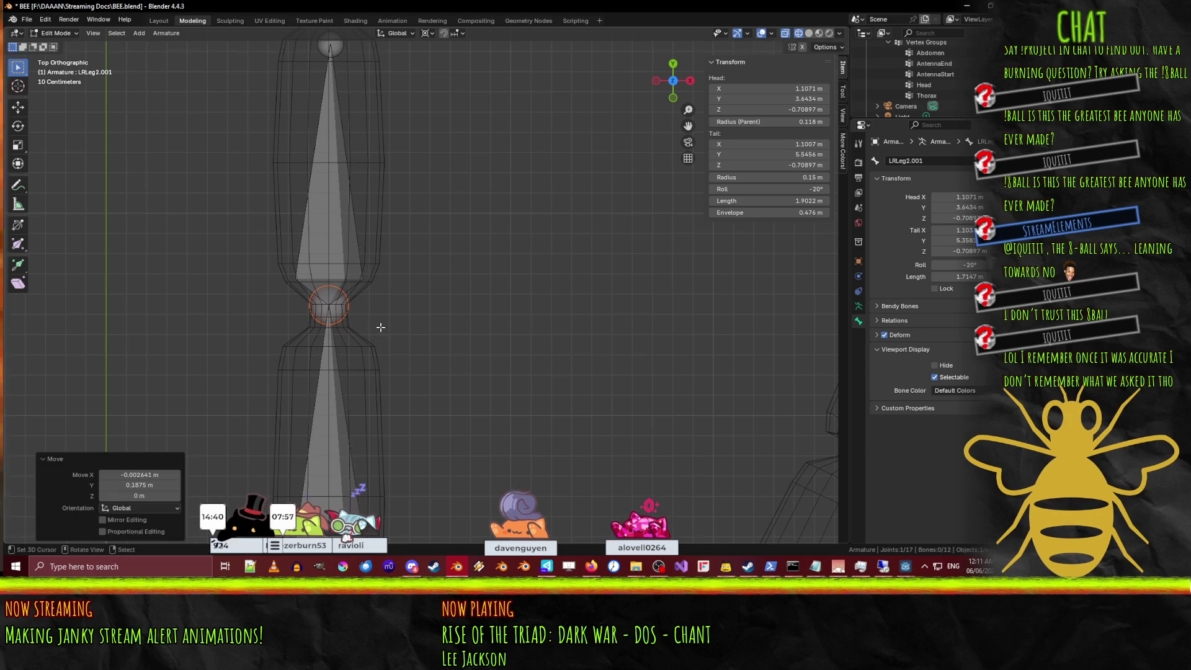
{"action": "scroll", "coordinate": [421, 388], "scroll_direction": "down", "scroll_amount": 5}
{"action": "scroll", "coordinate": [421, 388], "scroll_direction": "up", "scroll_amount": 5}
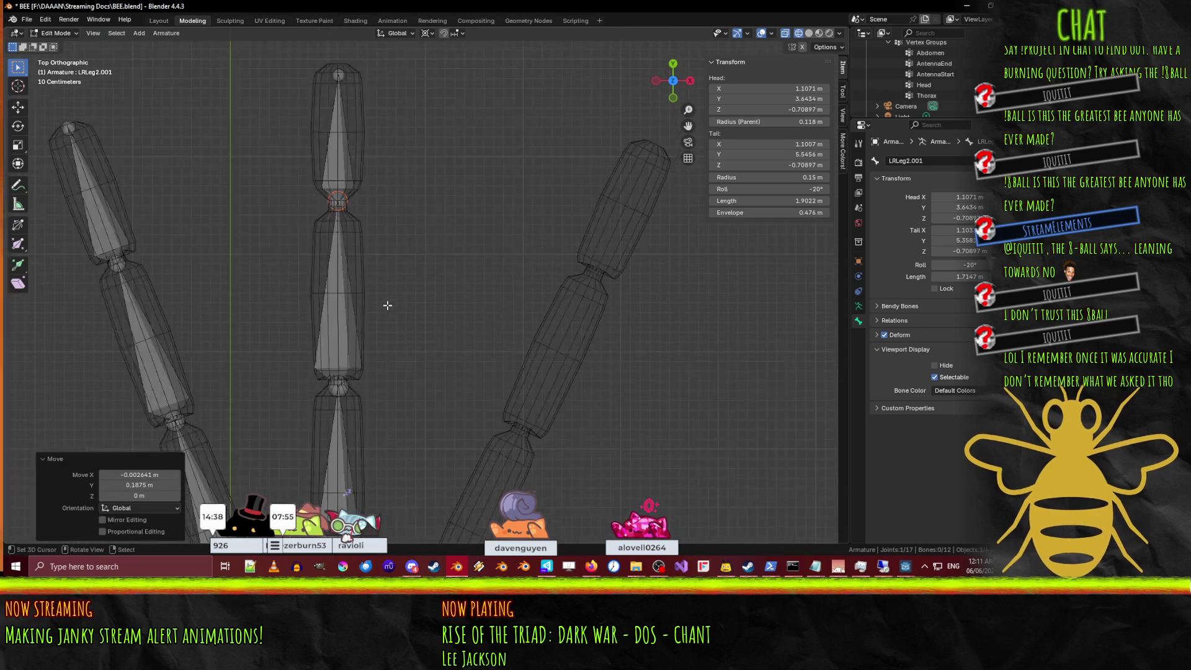
Reposition the copied chain's lower joint along the leg.
{"action": "left_click", "coordinate": [348, 391]}
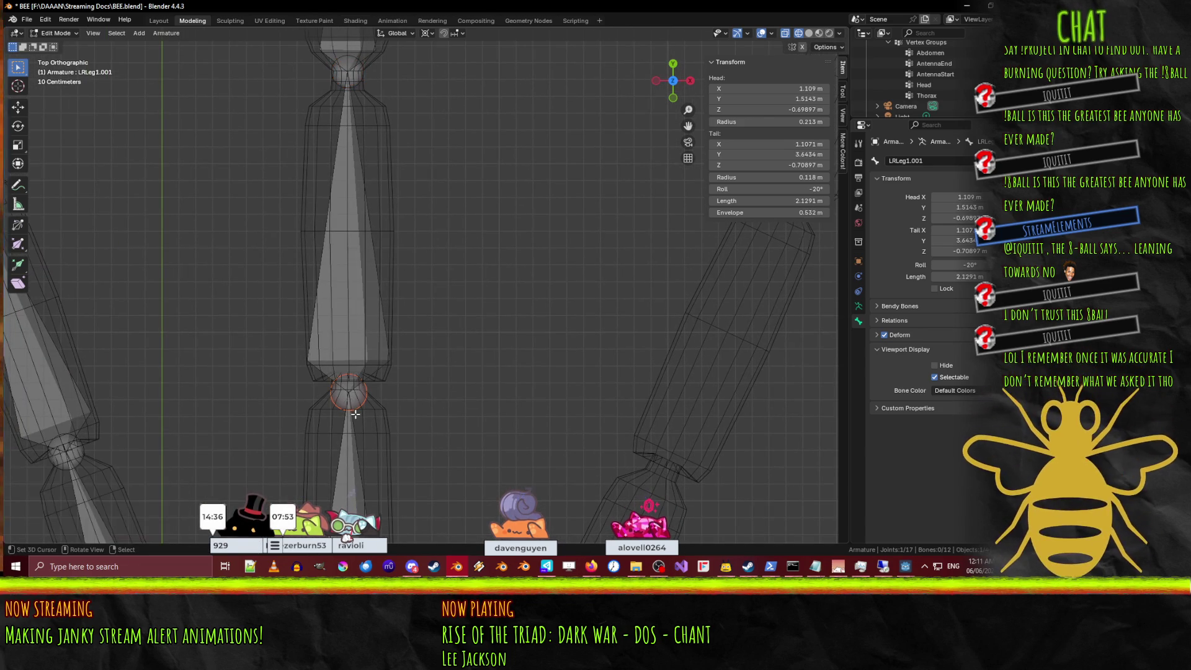
{"action": "key", "text": "g"}
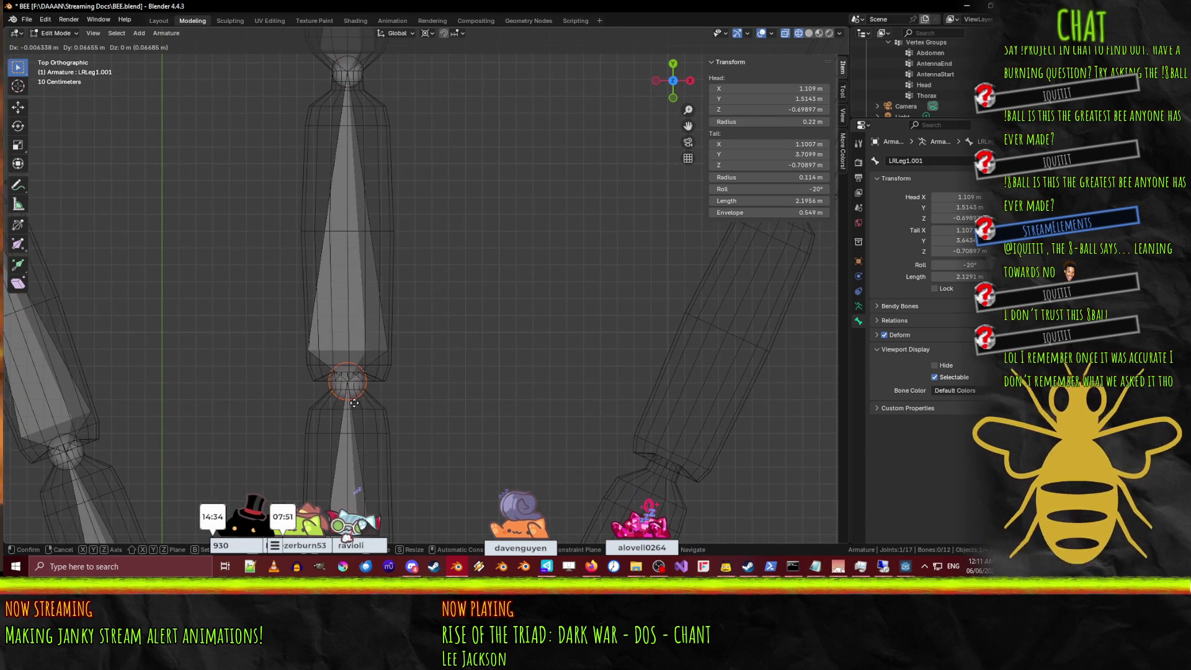
{"action": "left_click", "coordinate": [354, 400]}
{"action": "middle_click_drag", "start_coordinate": [390, 436], "coordinate": [364, 222], "text": "shift"}
{"action": "scroll", "coordinate": [364, 221], "scroll_direction": "down", "scroll_amount": 3}
{"action": "scroll", "coordinate": [322, 452], "scroll_direction": "up", "scroll_amount": 3}
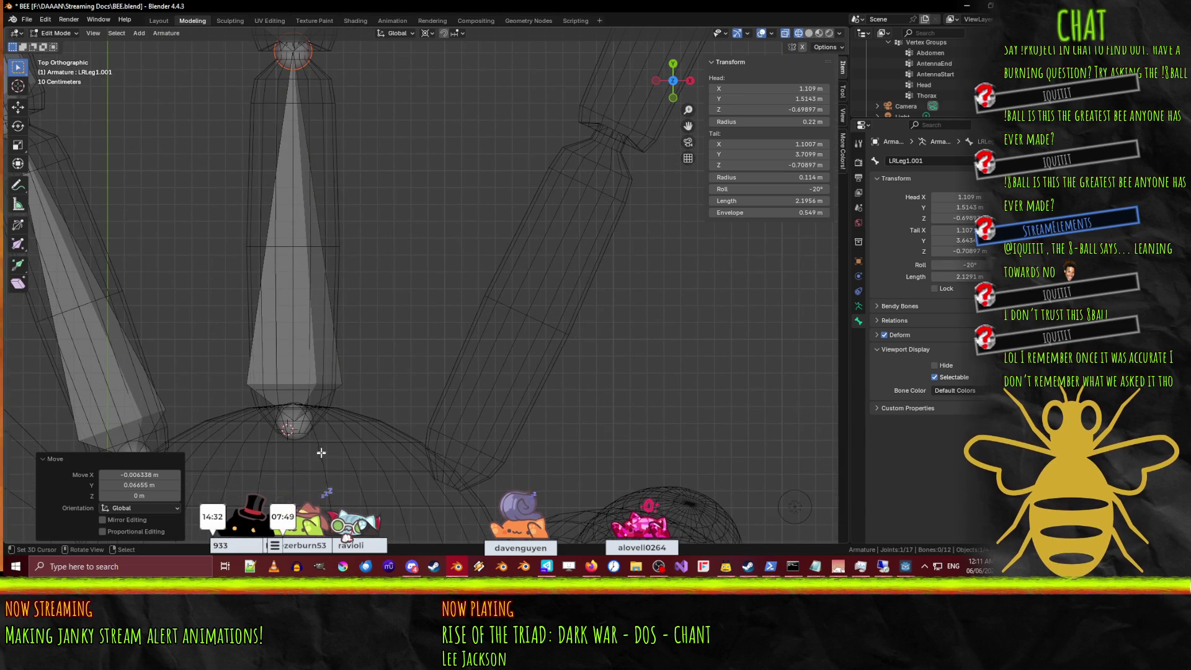
Fix LRLeg1.001's root joint on the body surface and extend the selection up the chain.
{"action": "left_click", "coordinate": [291, 430]}
{"action": "key", "text": "g"}
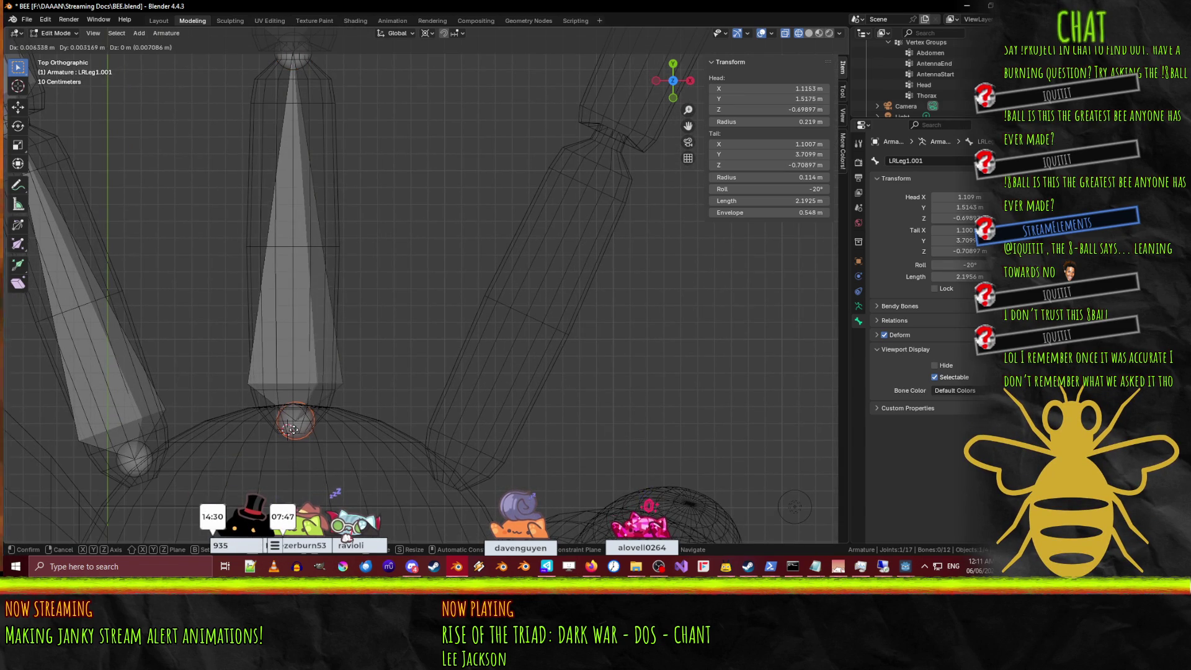
{"action": "left_click", "coordinate": [291, 431]}
{"action": "scroll", "coordinate": [445, 282], "scroll_direction": "down", "scroll_amount": 6}
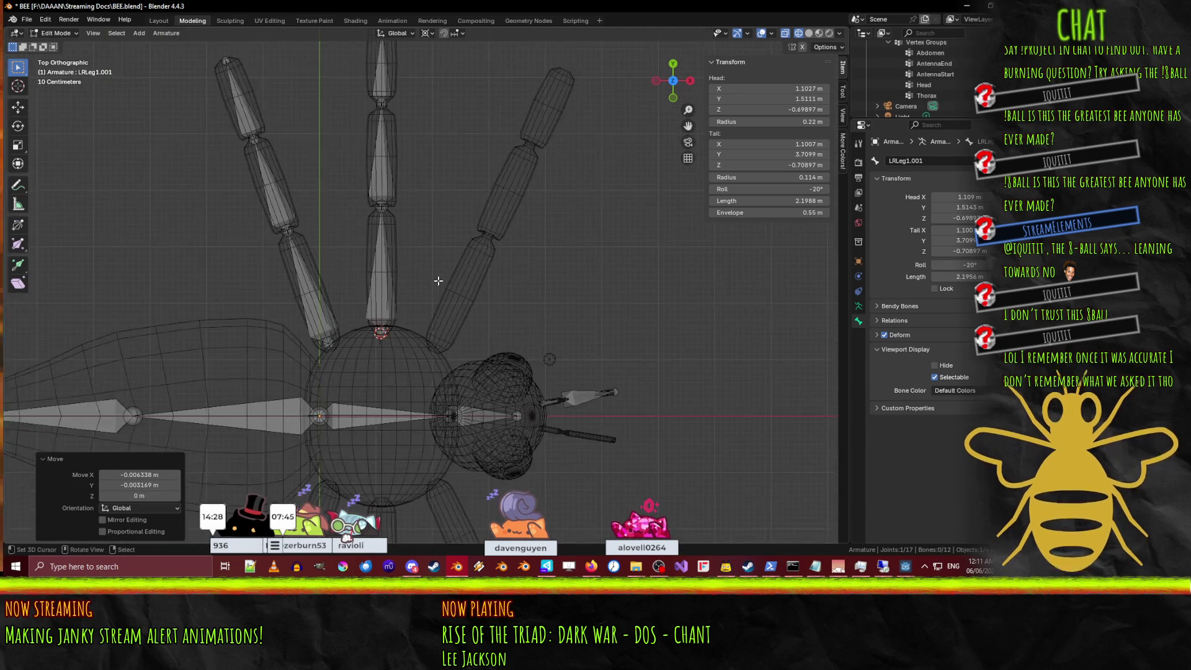
{"action": "scroll", "coordinate": [446, 283], "scroll_direction": "up", "scroll_amount": 2}
{"action": "key", "text": "shift+bracketright"}
{"action": "key", "text": "shift+bracketright"}
{"action": "key", "text": "shift+bracketright"}
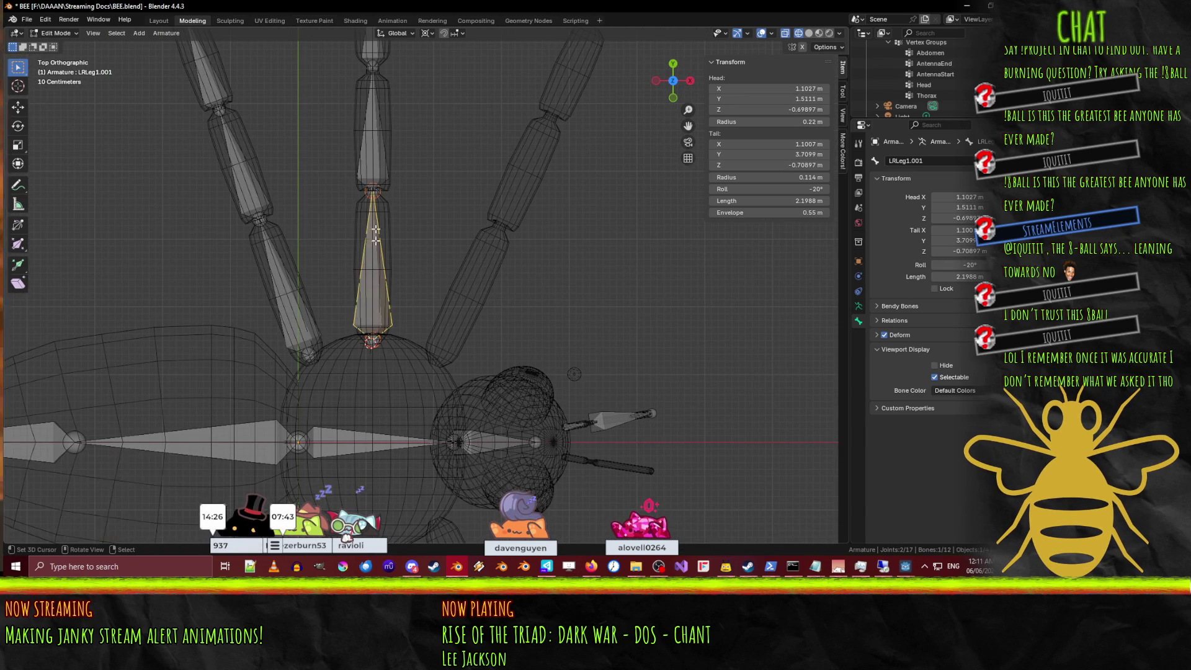
Duplicate the leg chain in place, rotate the copy 25° and move it over the next leg.
{"action": "key", "text": "shift+d"}
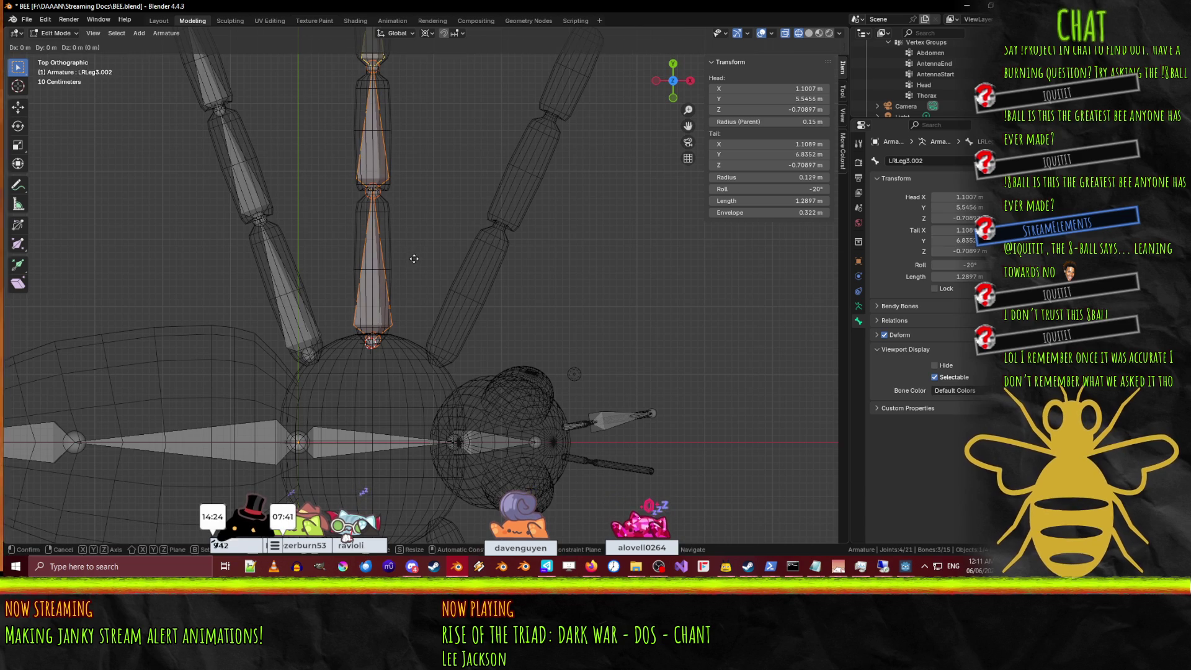
{"action": "right_click", "coordinate": [413, 258]}
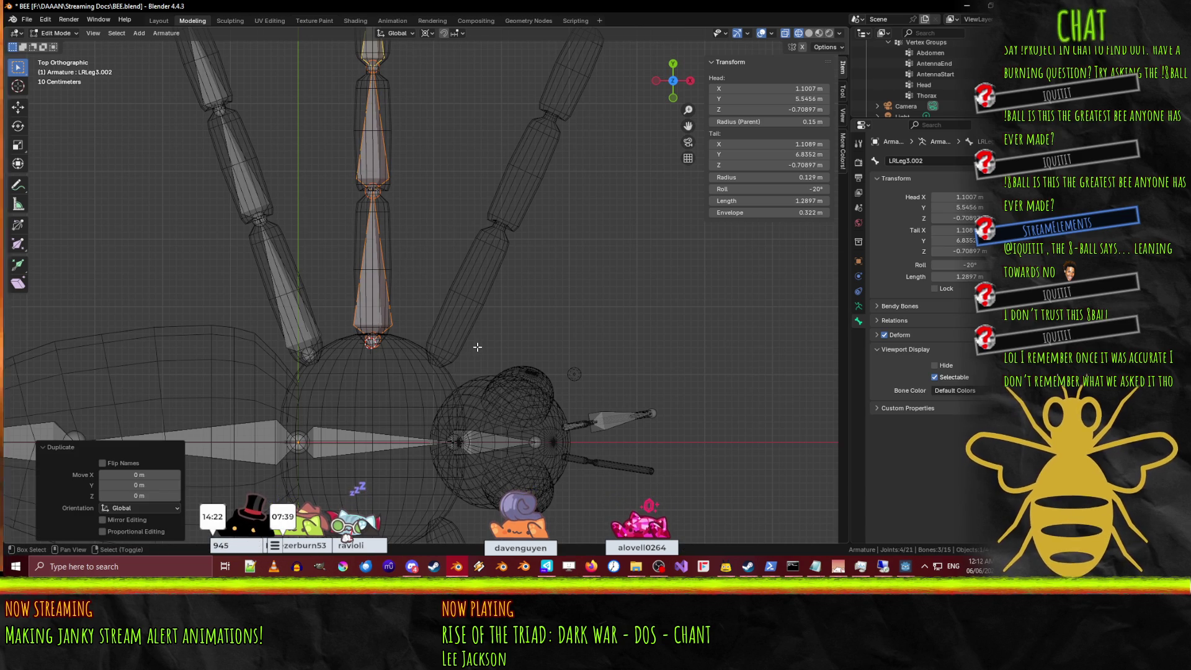
{"action": "key", "text": "r"}
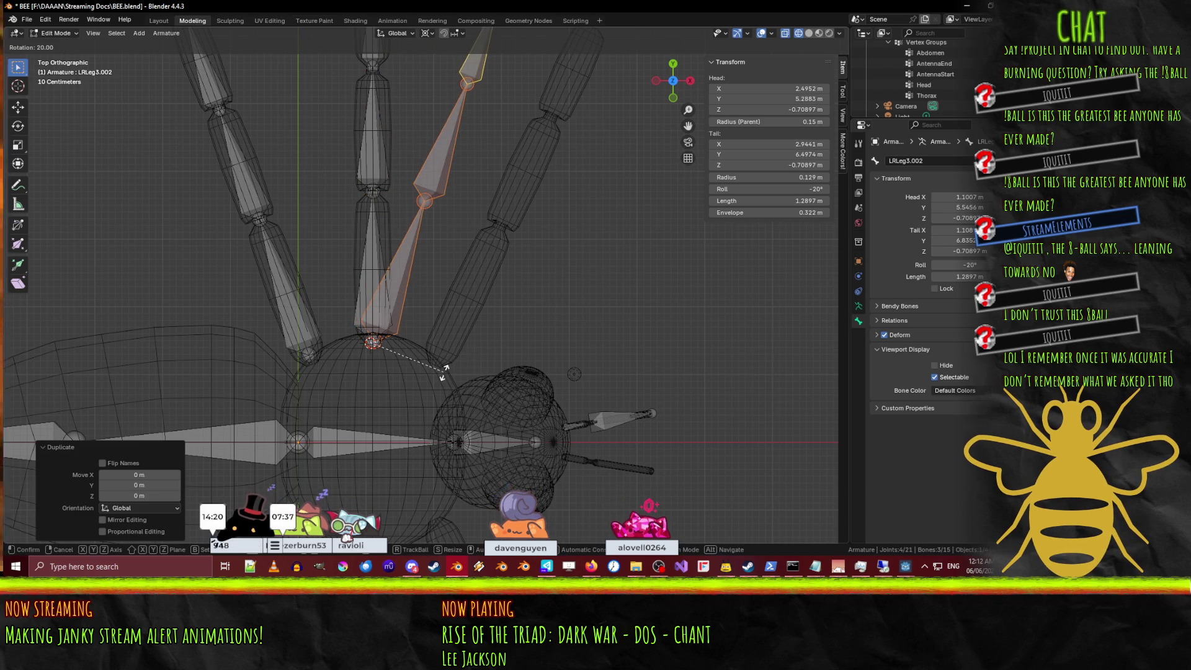
{"action": "left_click", "coordinate": [434, 295]}
{"action": "key", "text": "g"}
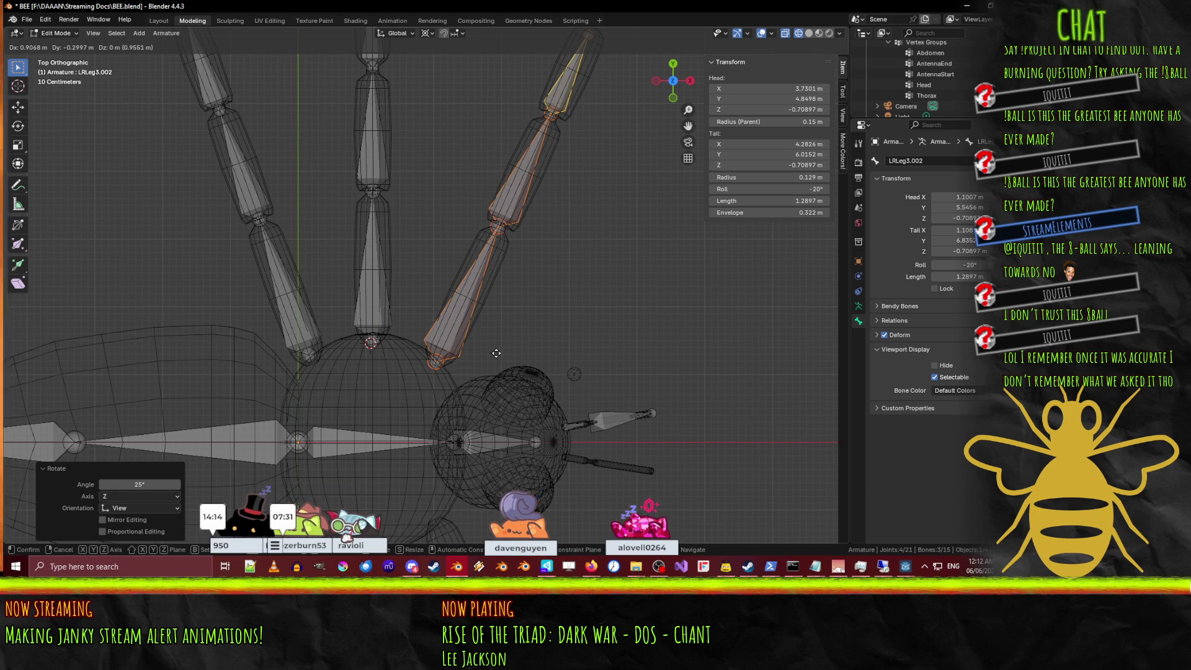
{"action": "left_click", "coordinate": [496, 353]}
Move the new chain's top joint to the tip of the leg.
{"action": "scroll", "coordinate": [472, 362], "scroll_direction": "up", "scroll_amount": 3}
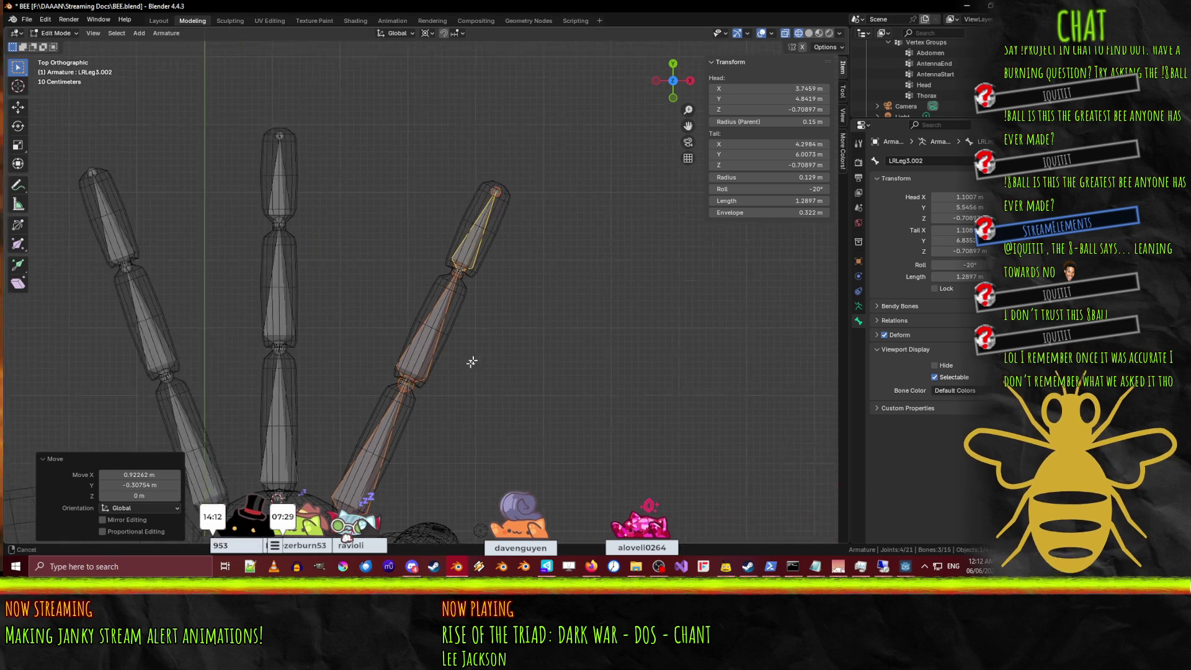
{"action": "scroll", "coordinate": [472, 362], "scroll_direction": "up", "scroll_amount": 7}
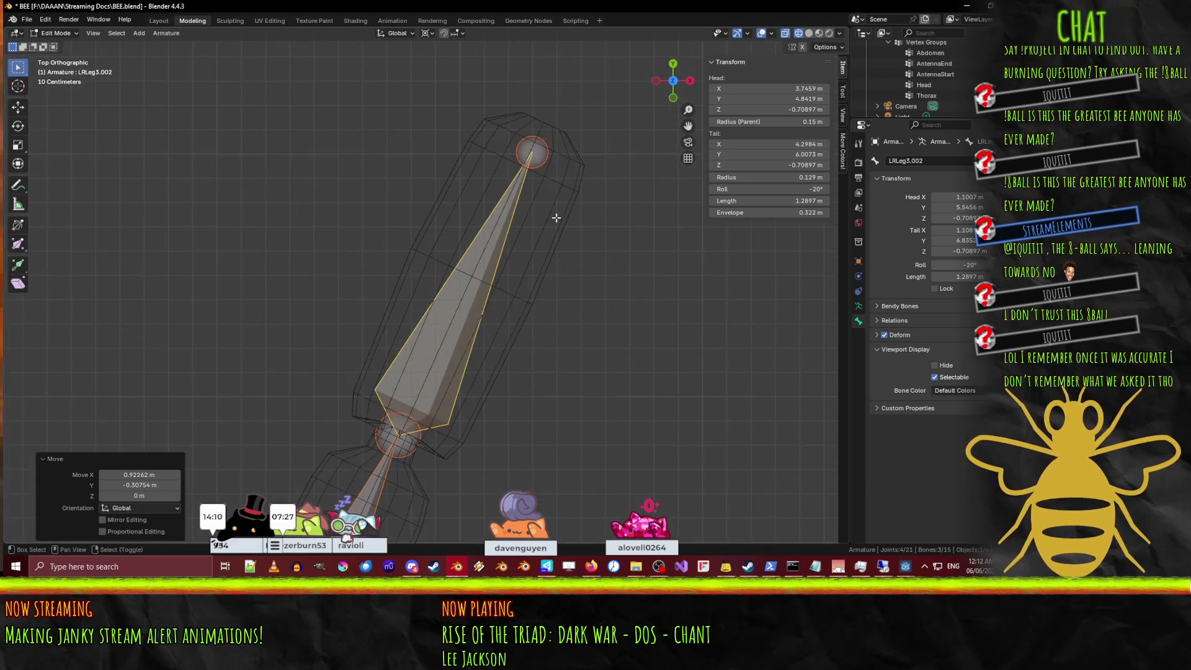
{"action": "middle_click_drag", "start_coordinate": [556, 218], "coordinate": [411, 319], "text": "shift"}
{"action": "scroll", "coordinate": [412, 319], "scroll_direction": "up", "scroll_amount": 2}
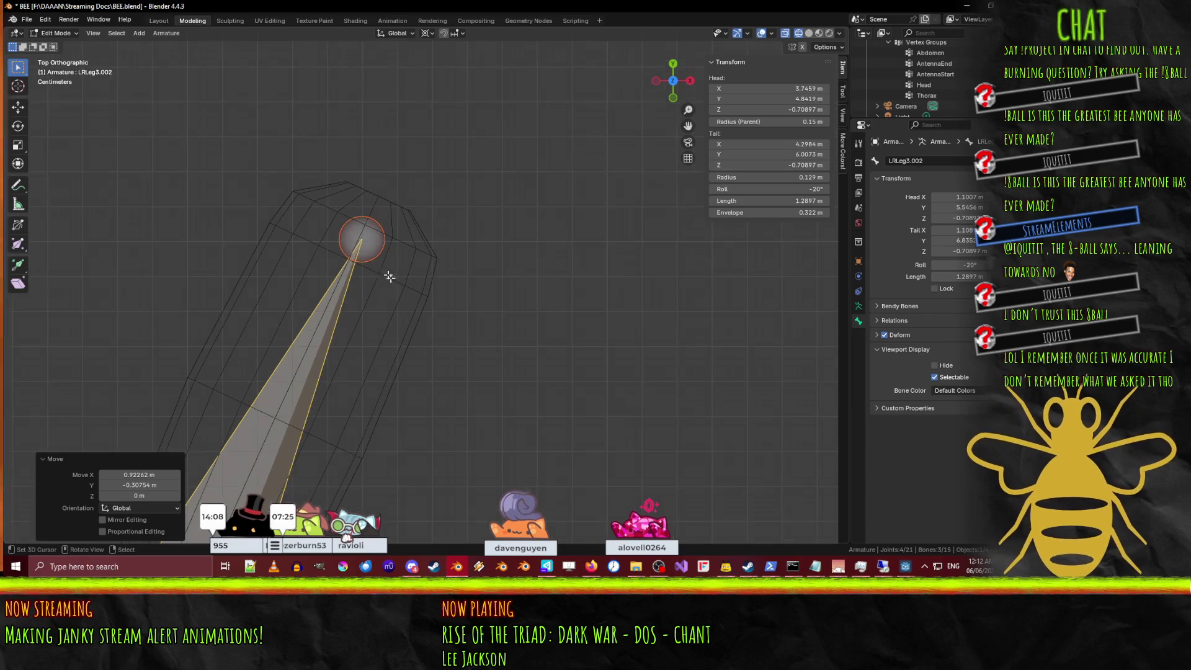
{"action": "left_click", "coordinate": [361, 241]}
{"action": "key", "text": "g"}
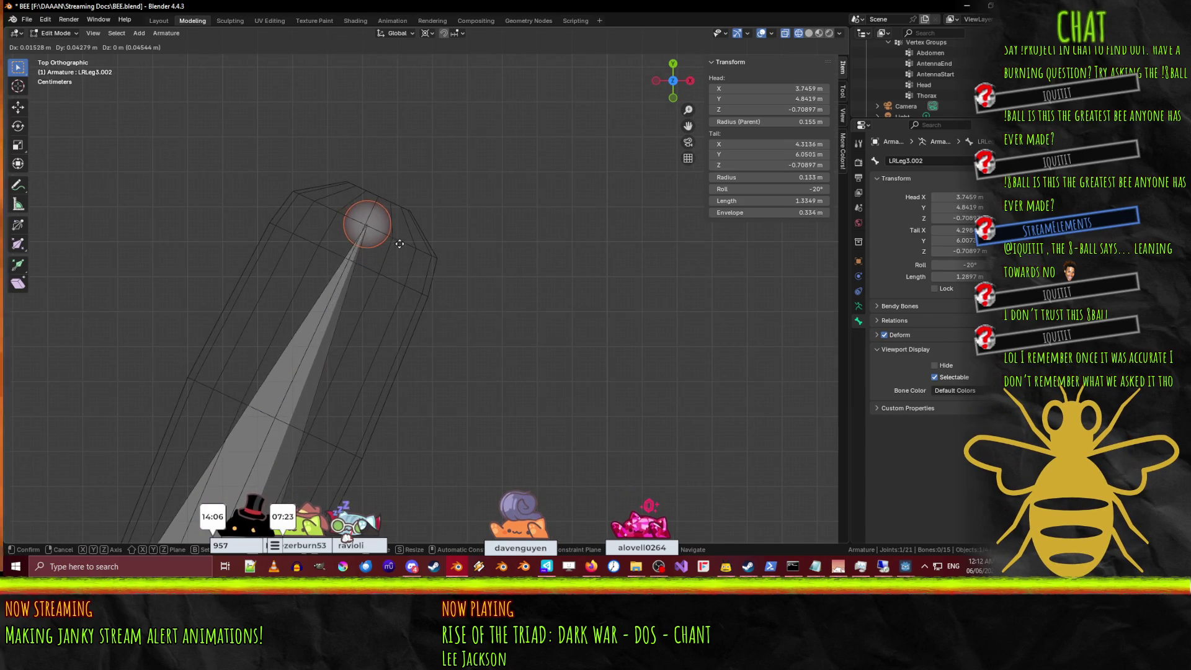
{"action": "left_click", "coordinate": [398, 241]}
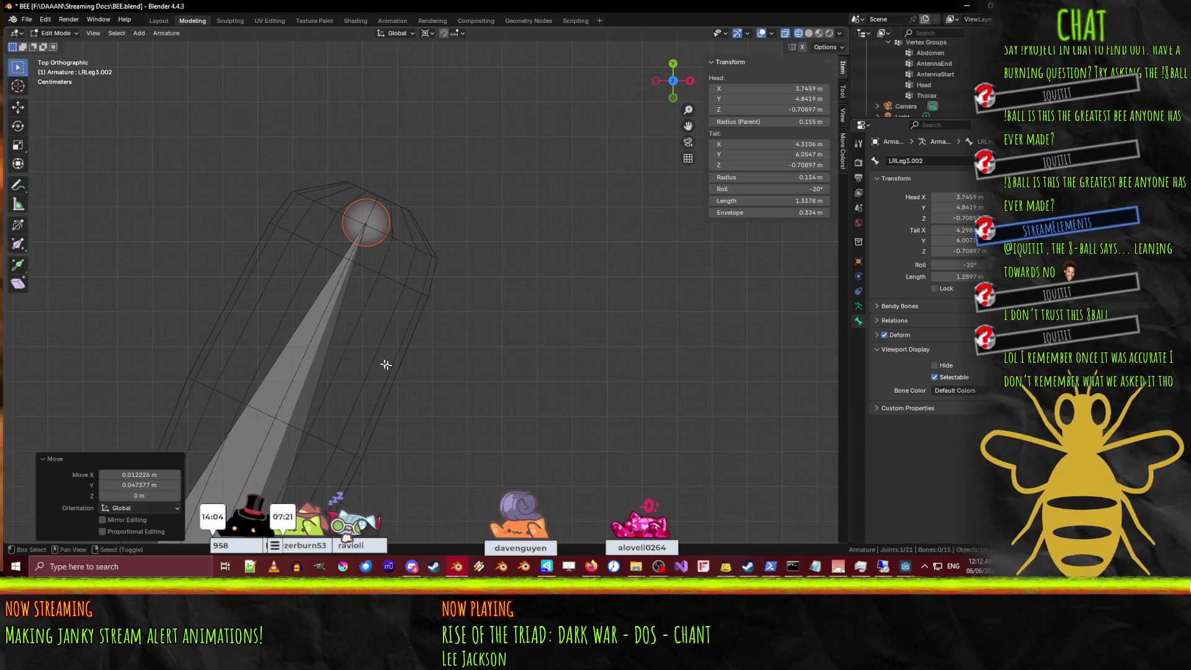
Fit the joint between the new chain's upper bones to the leg's bend.
{"action": "scroll", "coordinate": [386, 364], "scroll_direction": "up", "scroll_amount": 2}
{"action": "left_click", "coordinate": [370, 356]}
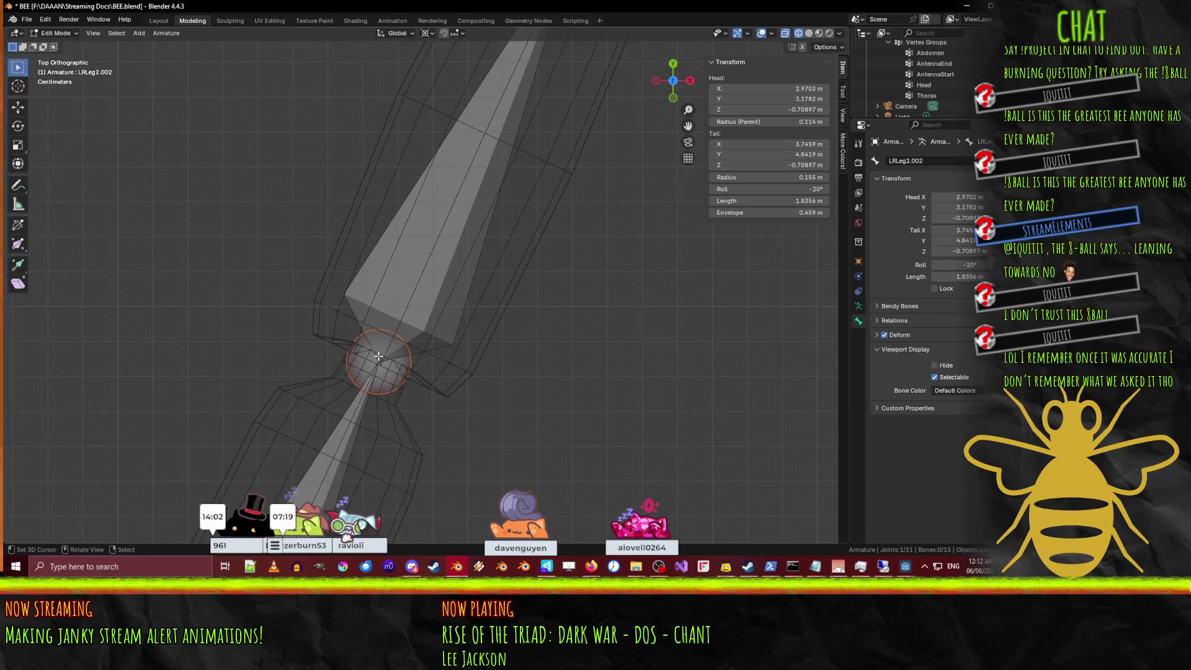
{"action": "key", "text": "g"}
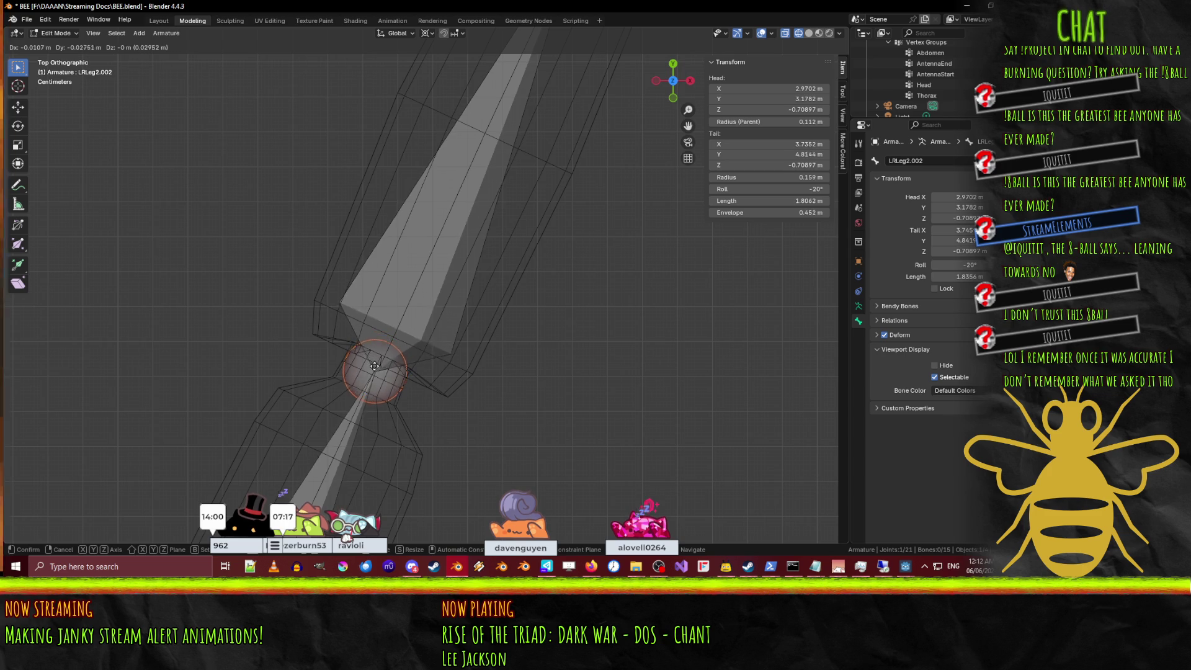
{"action": "left_click", "coordinate": [372, 370]}
{"action": "scroll", "coordinate": [385, 347], "scroll_direction": "down", "scroll_amount": 4}
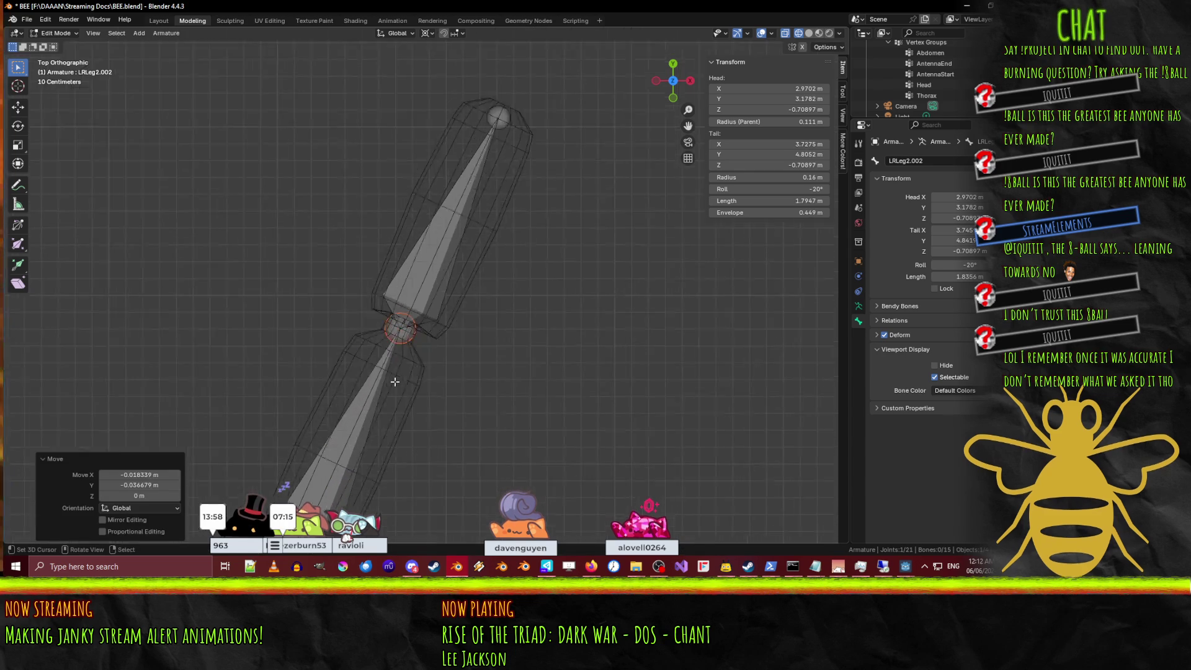
{"action": "scroll", "coordinate": [543, 297], "scroll_direction": "up", "scroll_amount": 2}
Nudge the middle leg chain's upper joint slightly downward.
{"action": "scroll", "coordinate": [539, 211], "scroll_direction": "up", "scroll_amount": 5}
{"action": "left_click", "coordinate": [248, 127]}
{"action": "key", "text": "g"}
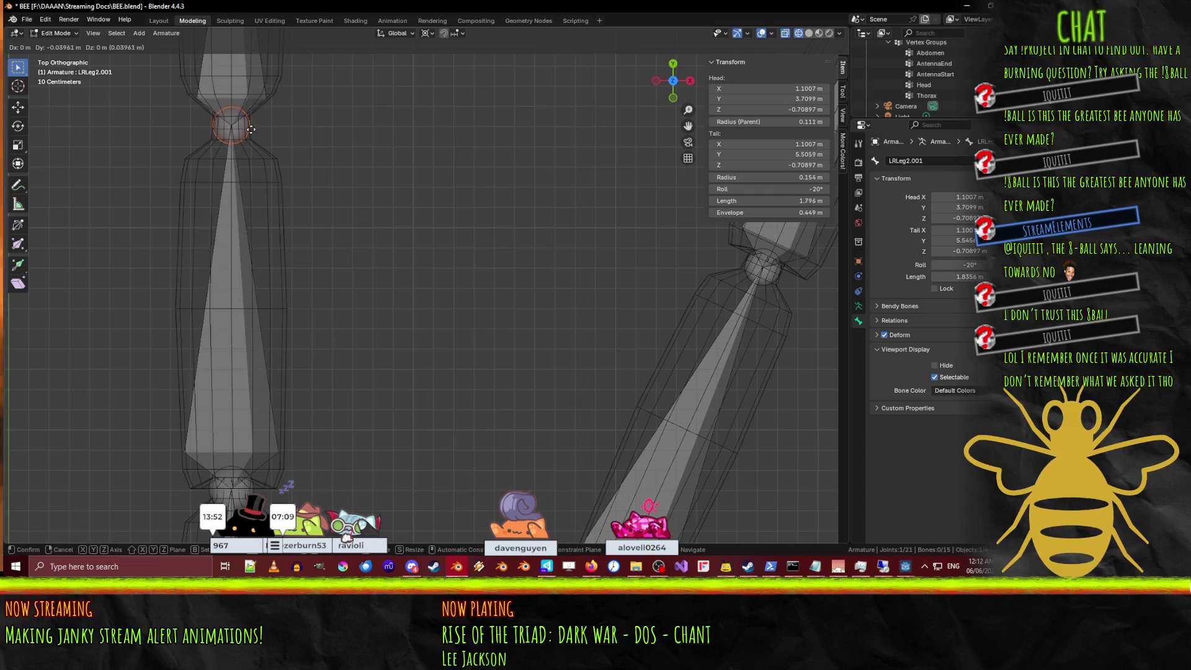
{"action": "left_click", "coordinate": [251, 131]}
{"action": "scroll", "coordinate": [285, 143], "scroll_direction": "down", "scroll_amount": 5}
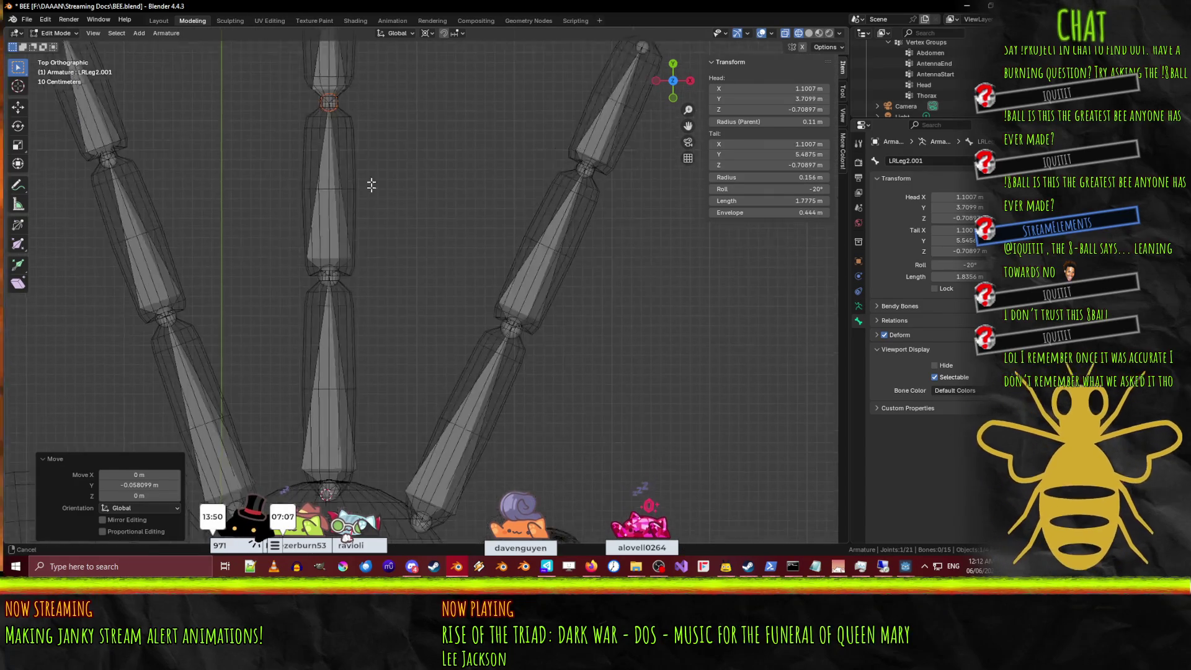
{"action": "scroll", "coordinate": [327, 151], "scroll_direction": "up", "scroll_amount": 6}
{"action": "scroll", "coordinate": [339, 253], "scroll_direction": "down", "scroll_amount": 2}
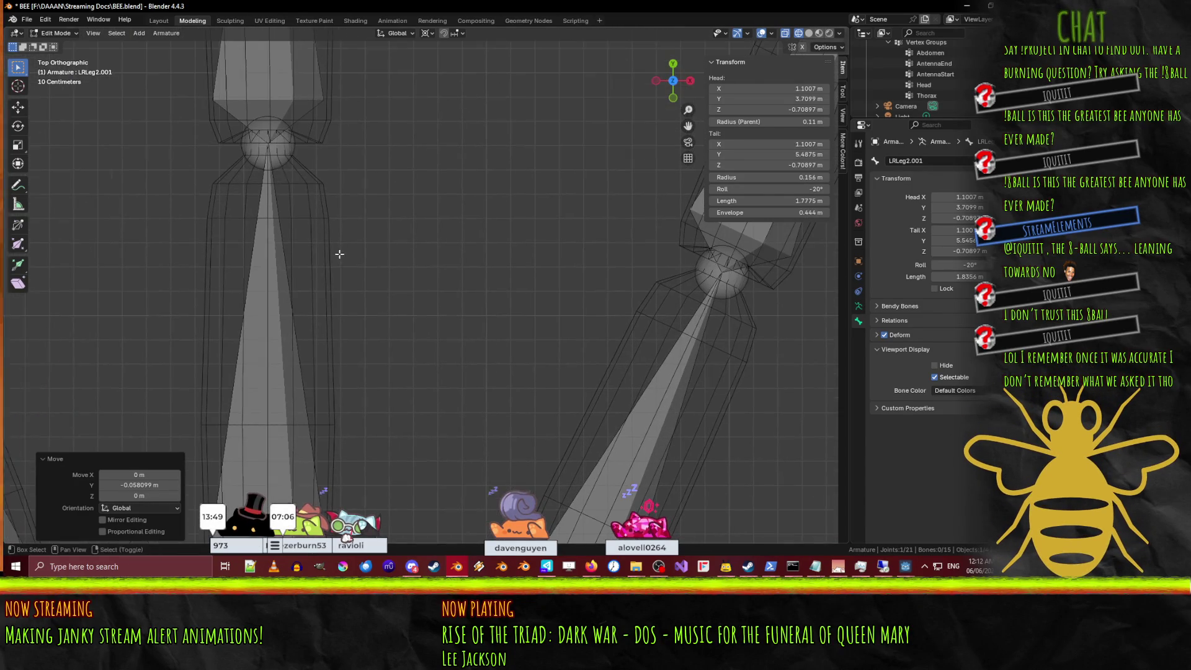
Select the middle leg's lower joint and check how the chains fit the legs.
{"action": "left_click", "coordinate": [274, 155]}
{"action": "scroll", "coordinate": [274, 155], "scroll_direction": "down", "scroll_amount": 3}
{"action": "scroll", "coordinate": [288, 265], "scroll_direction": "up", "scroll_amount": 1}
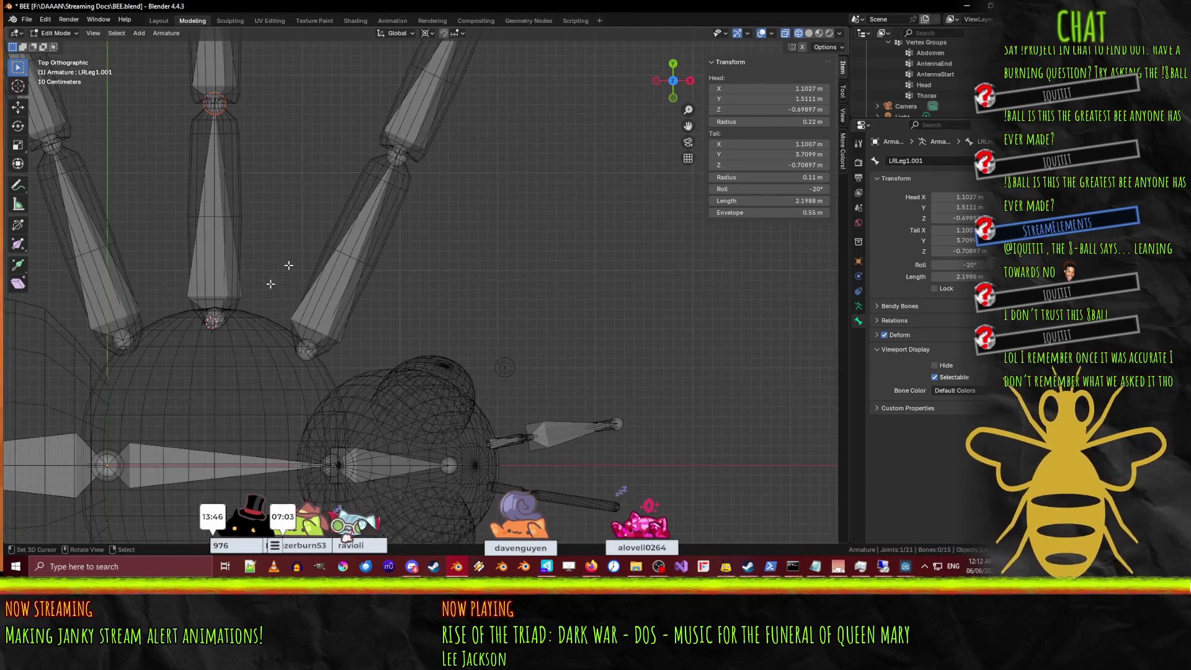
{"action": "scroll", "coordinate": [260, 164], "scroll_direction": "up", "scroll_amount": 5}
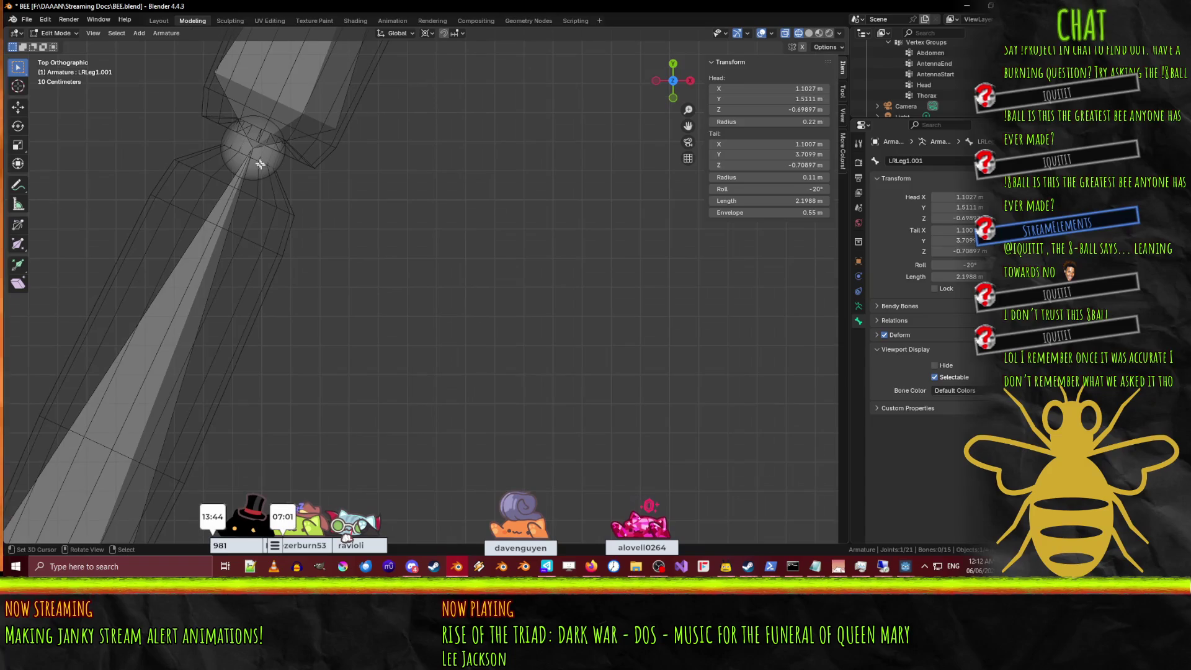
{"action": "scroll", "coordinate": [342, 187], "scroll_direction": "up", "scroll_amount": 2}
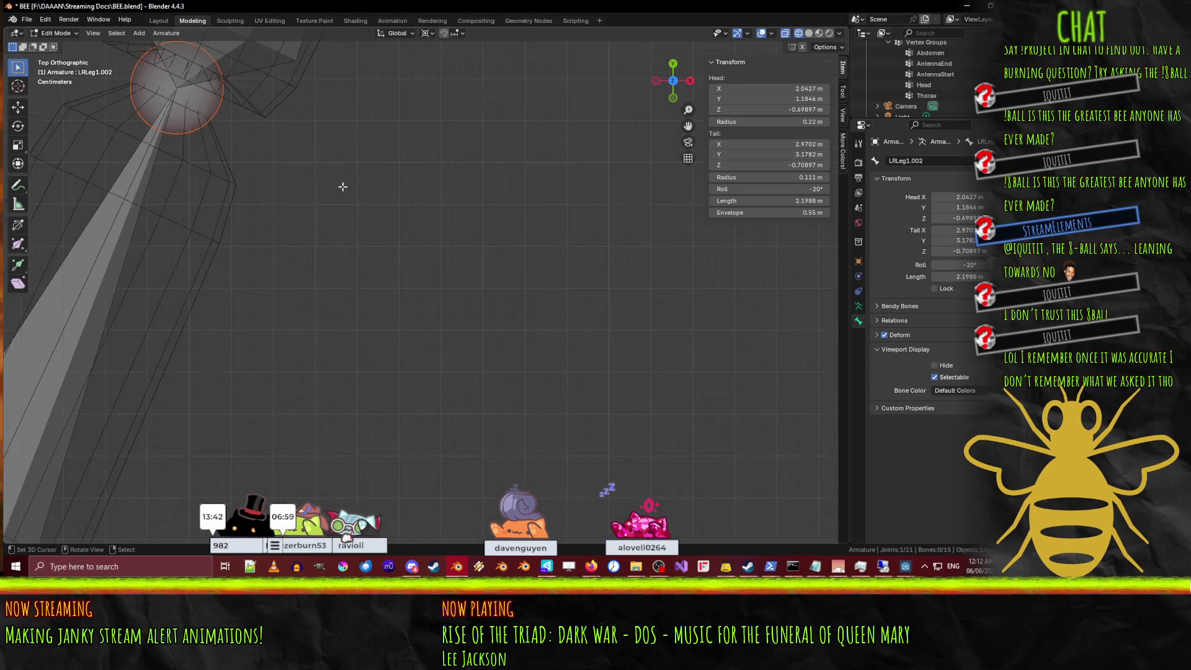
{"action": "scroll", "coordinate": [279, 152], "scroll_direction": "down", "scroll_amount": 4}
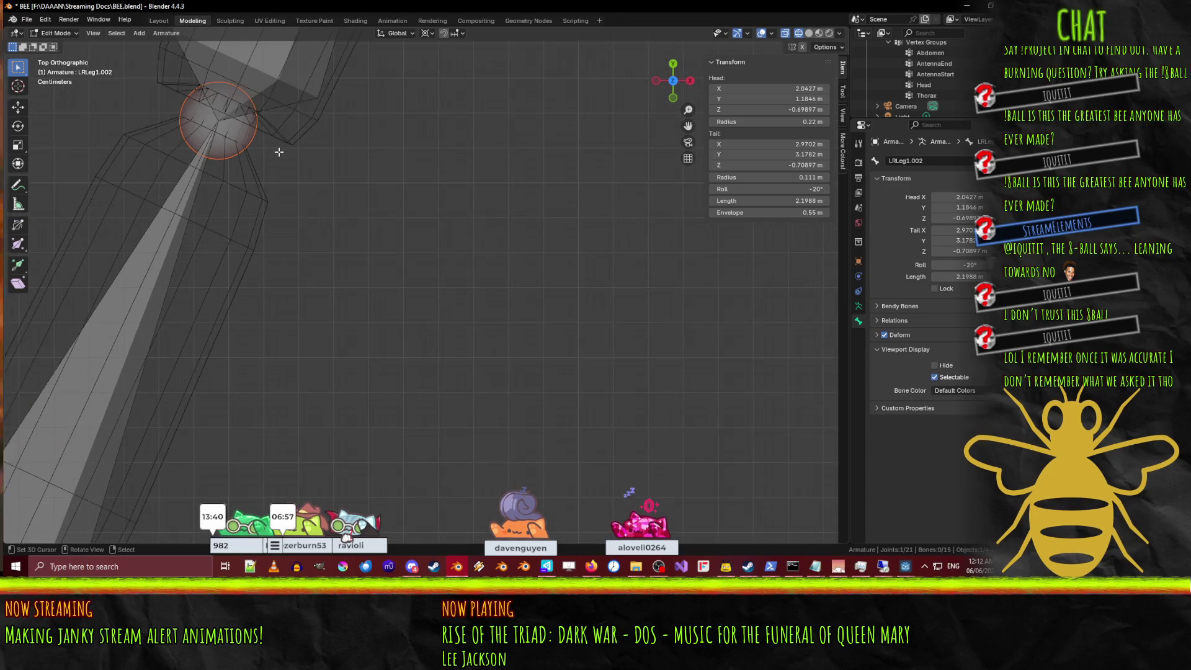
{"action": "scroll", "coordinate": [427, 232], "scroll_direction": "down", "scroll_amount": 3}
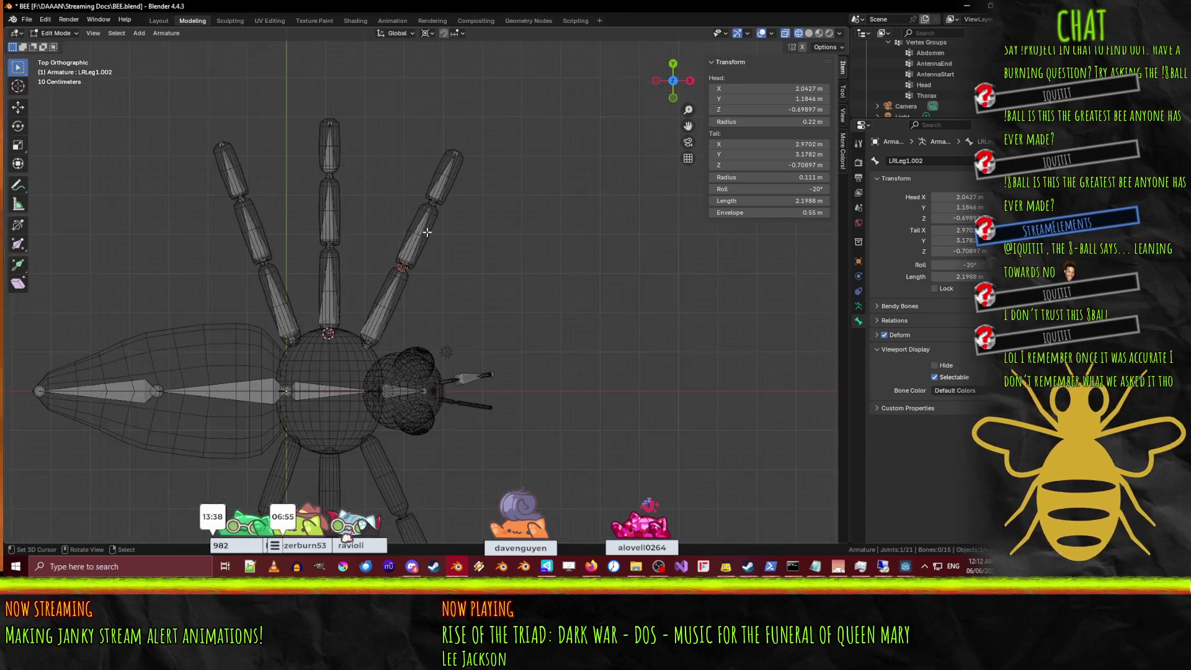
{"action": "middle_click_drag", "start_coordinate": [306, 271], "coordinate": [358, 273], "text": "shift"}
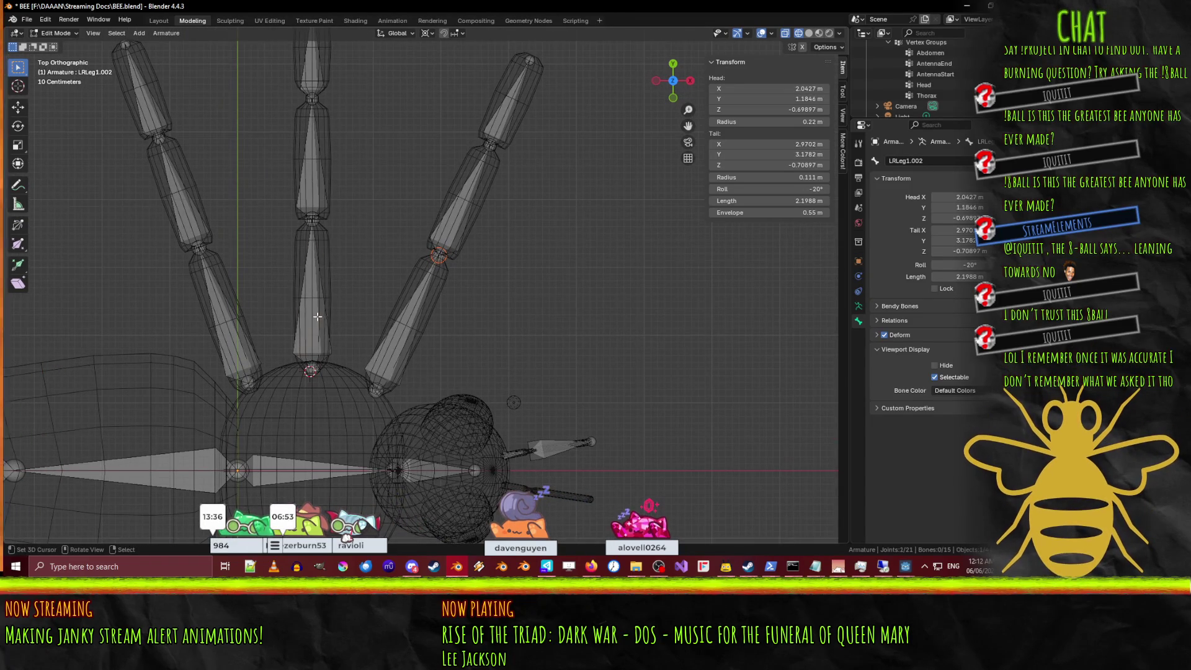
Rename the middle leg's lowest bone from LRLeg1.001 to LMLeg1.
{"action": "left_click", "coordinate": [324, 295]}
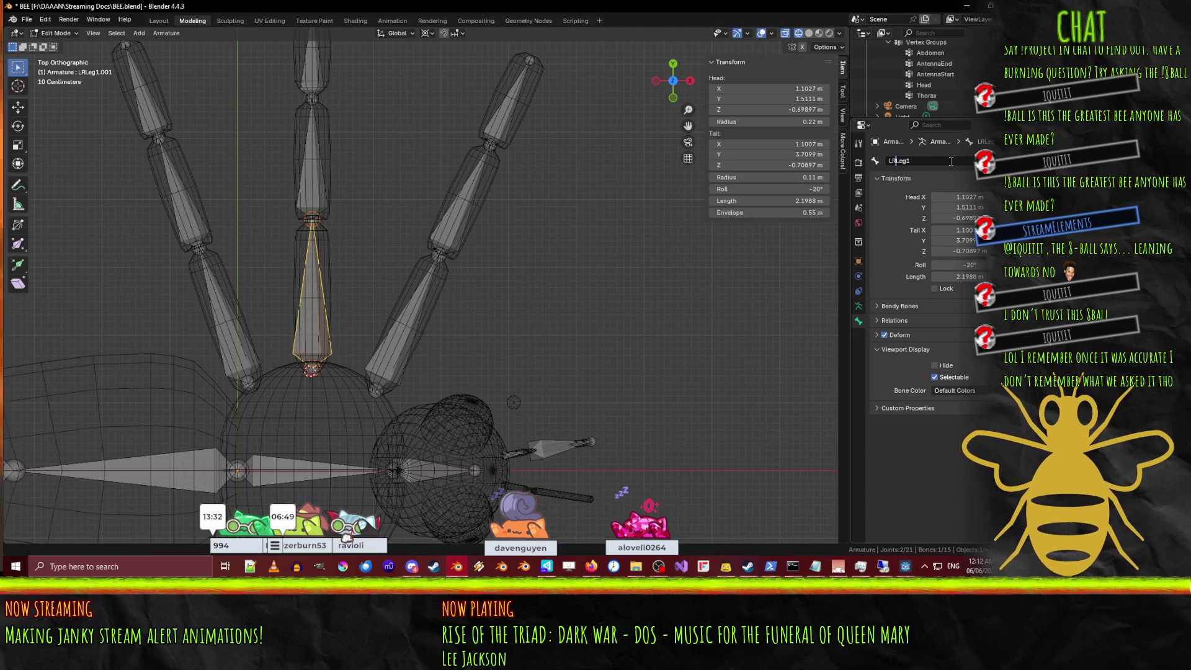
{"action": "type", "text": "M"}
{"action": "key", "text": "Return"}
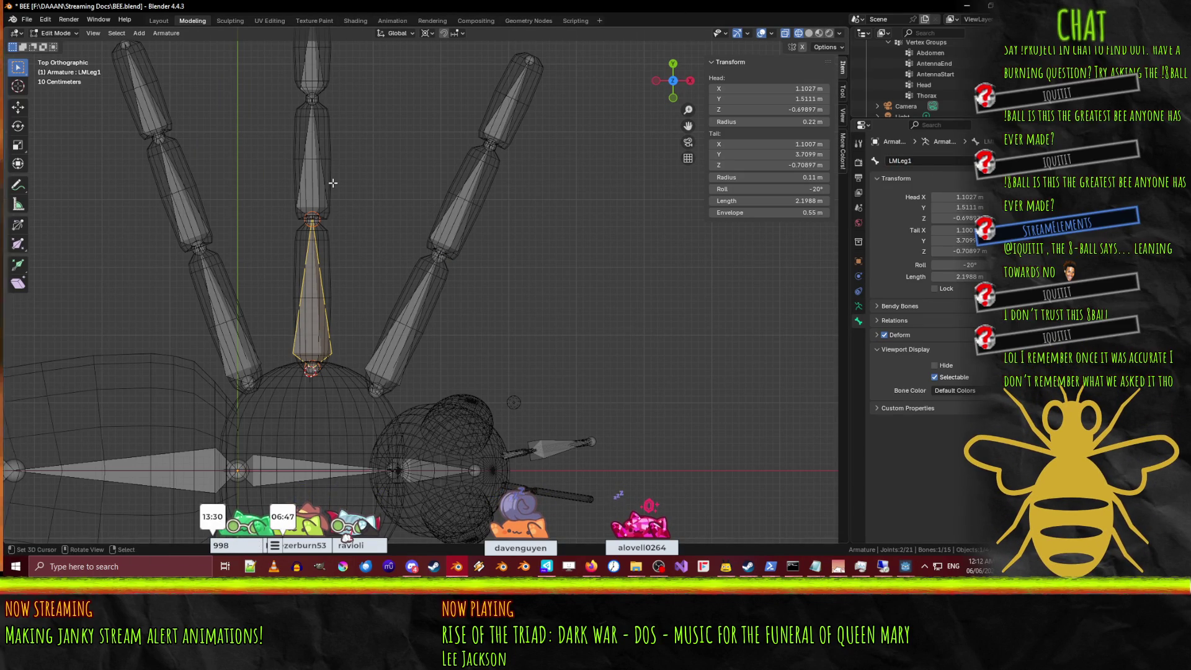
{"action": "left_click", "coordinate": [289, 182]}
Rename the middle leg's second and top bones LMLeg2 and LMLeg3, then start renaming LRLeg1.002.
{"action": "left_click", "coordinate": [318, 180]}
{"action": "left_click", "coordinate": [949, 161]}
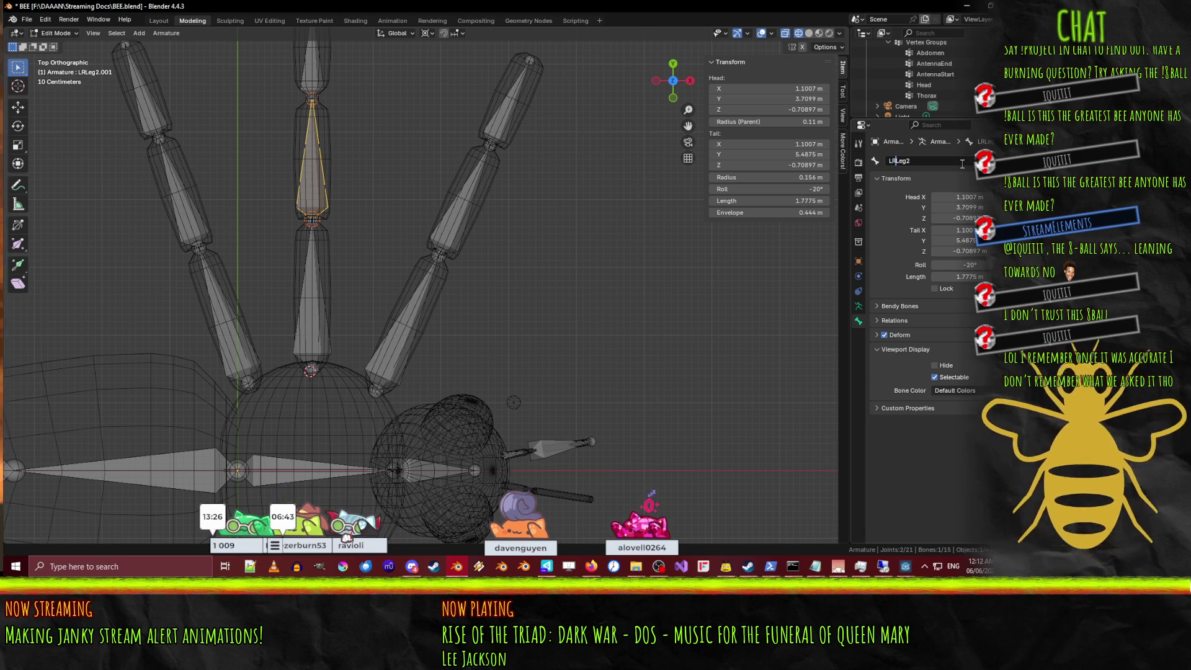
{"action": "type", "text": "M"}
{"action": "key", "text": "Return"}
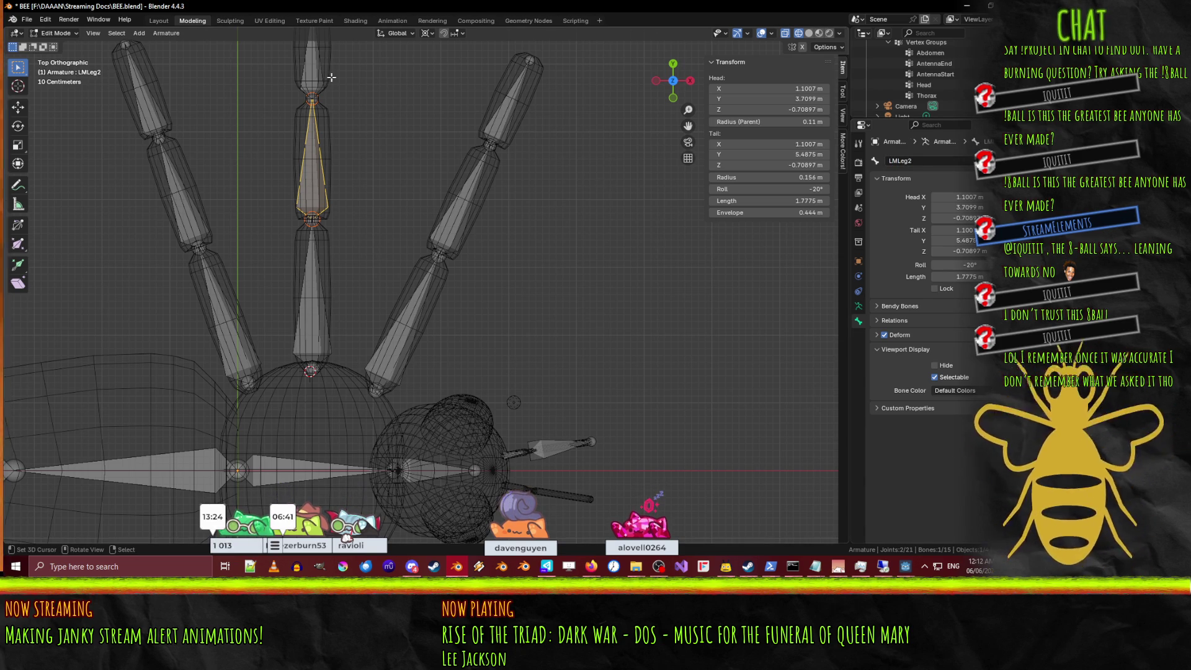
{"action": "left_click", "coordinate": [331, 77]}
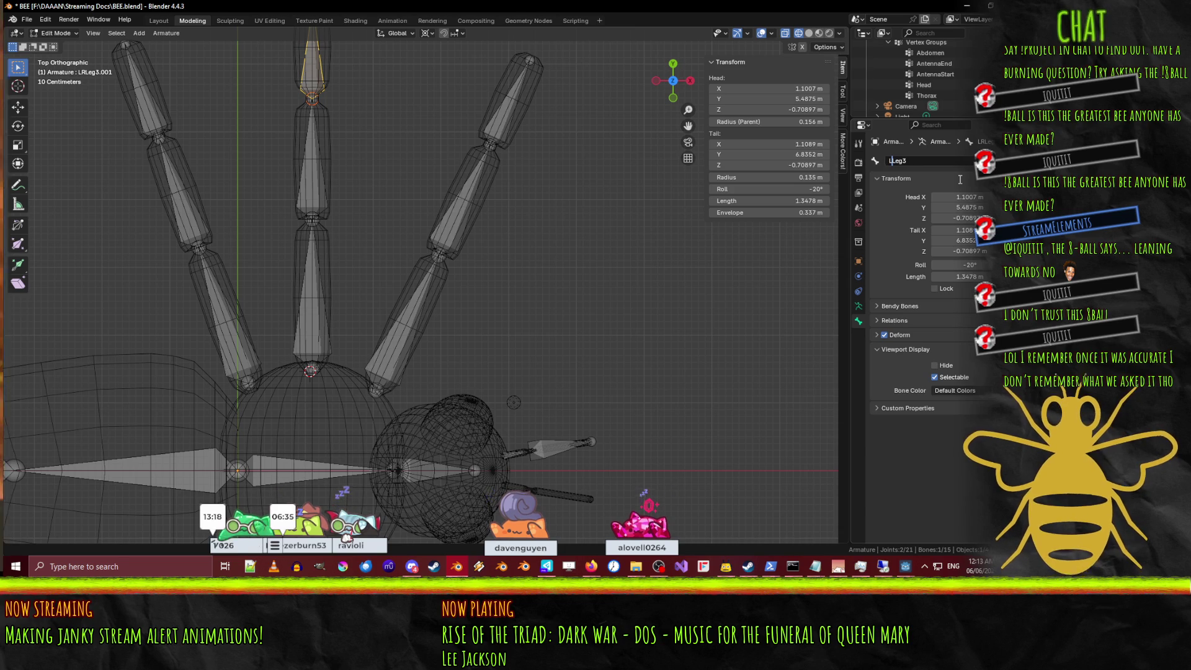
{"action": "type", "text": "M"}
{"action": "key", "text": "Return"}
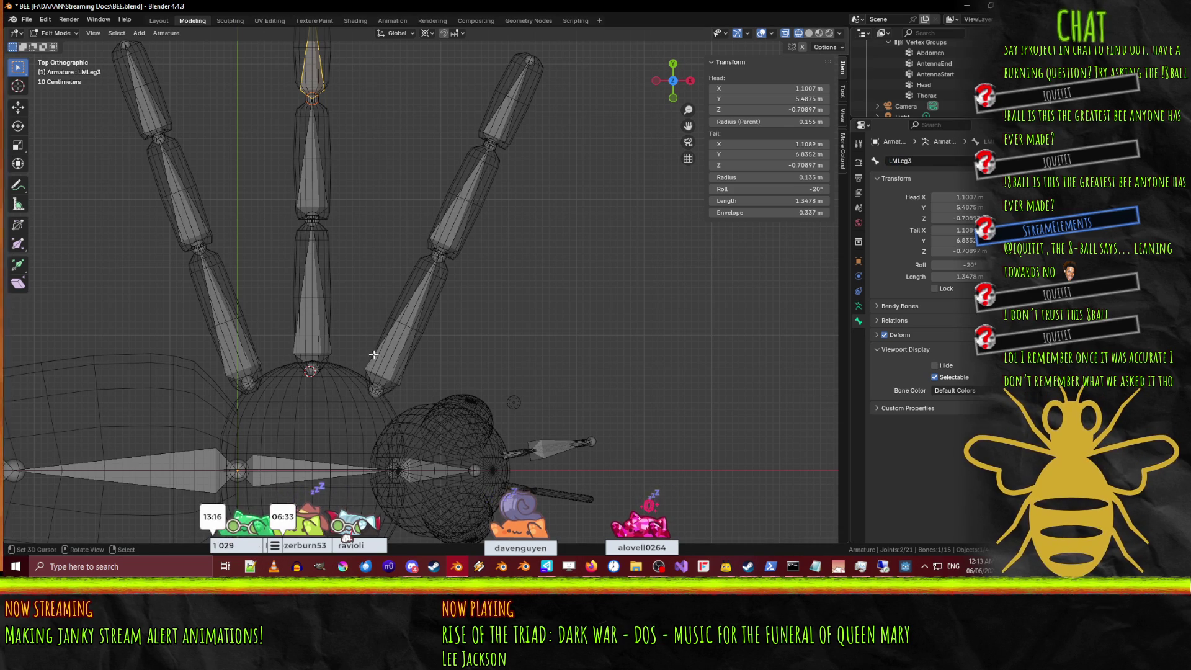
{"action": "left_click", "coordinate": [394, 355]}
{"action": "left_click", "coordinate": [919, 161]}
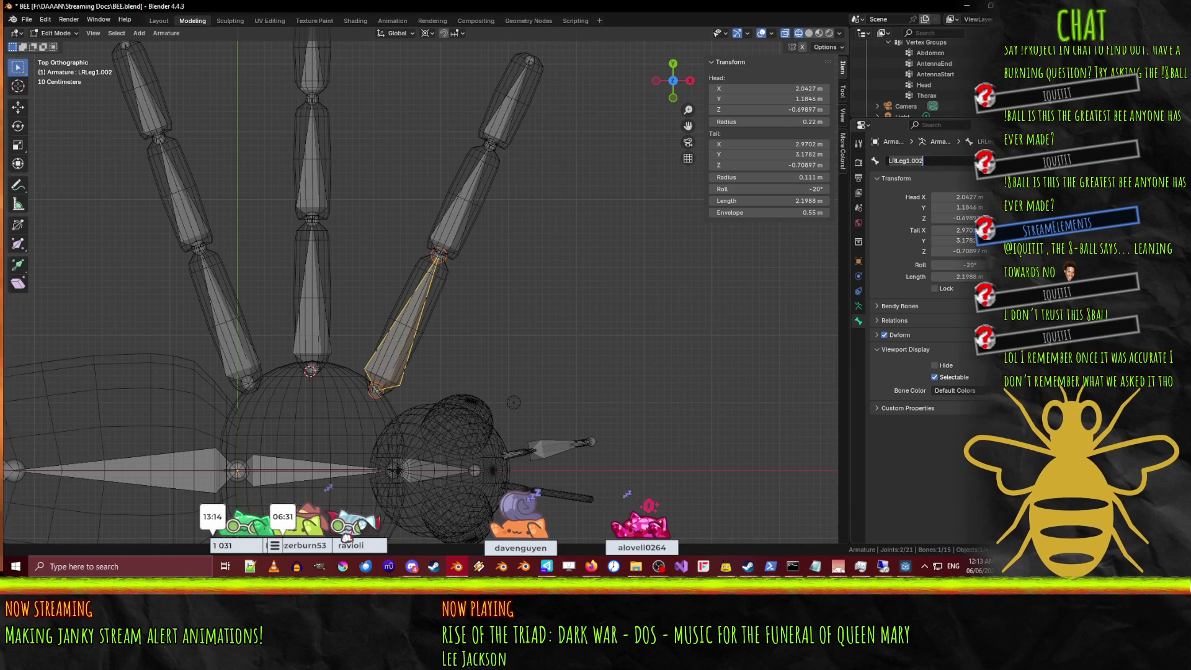